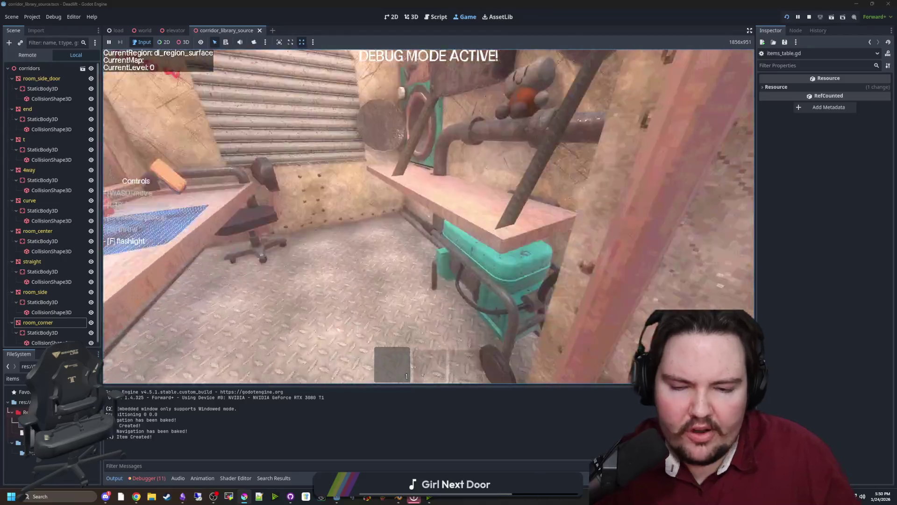
Step: Walk around the elevator room, stopping at the corkboard and the shelf
key("d")
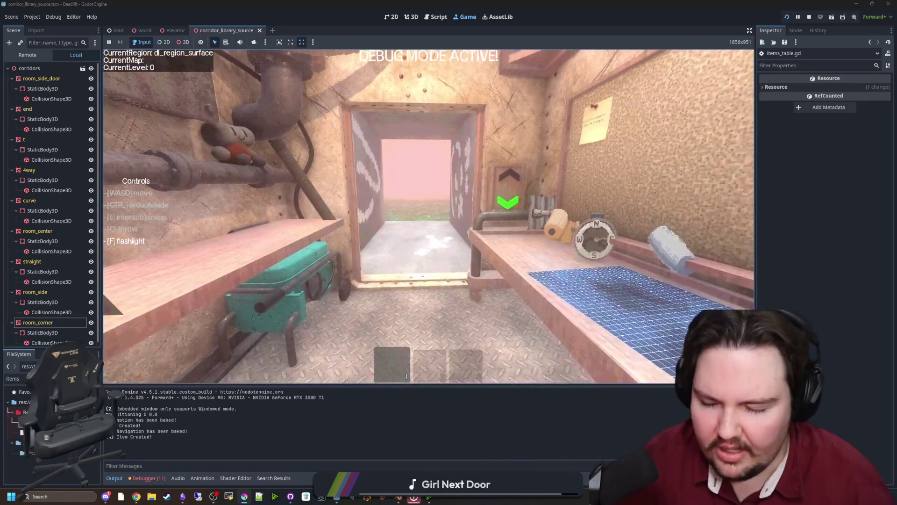
mouse_move(428, 216)
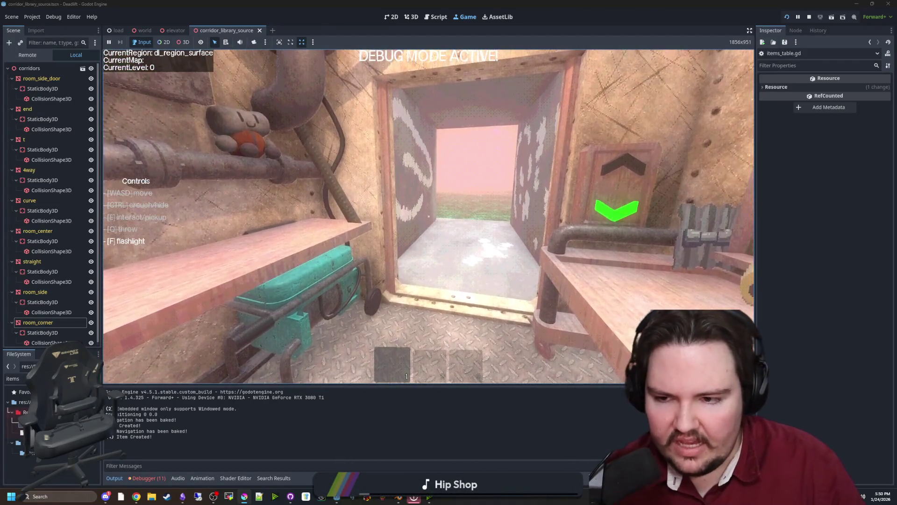
key("w")
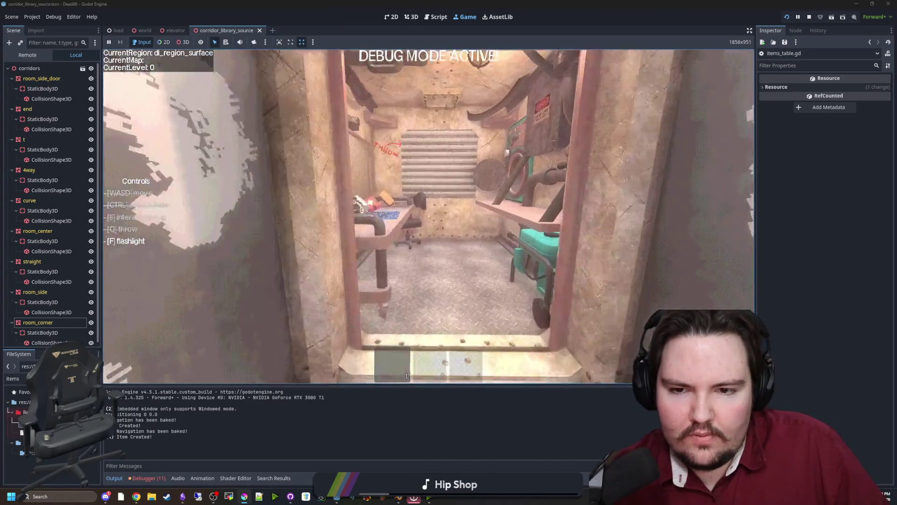
key("d")
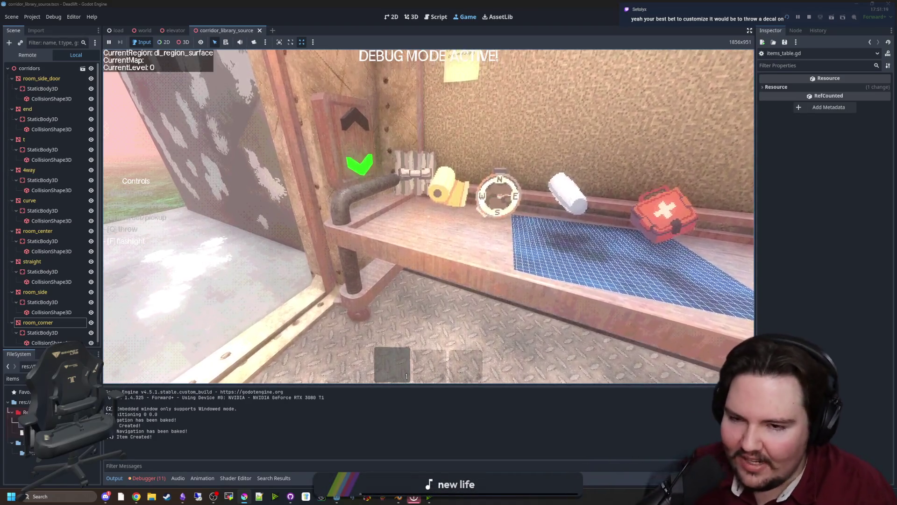
key("s")
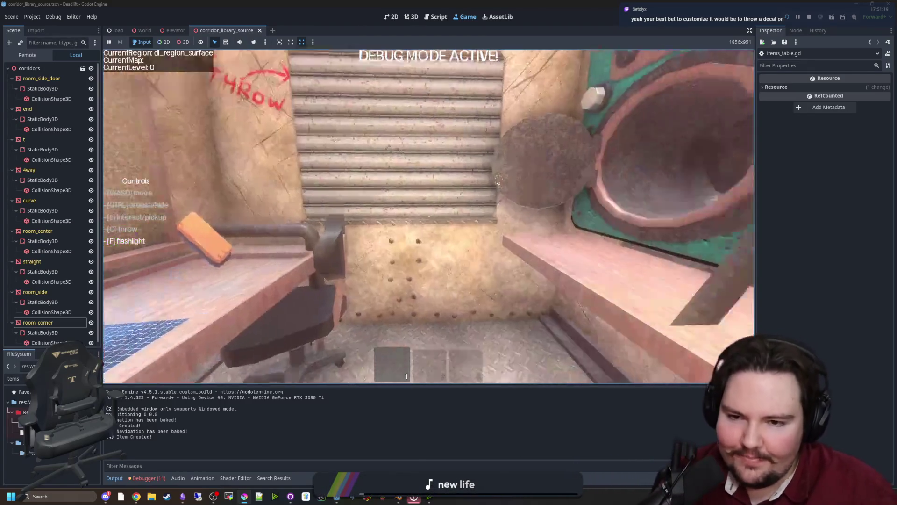
key("w")
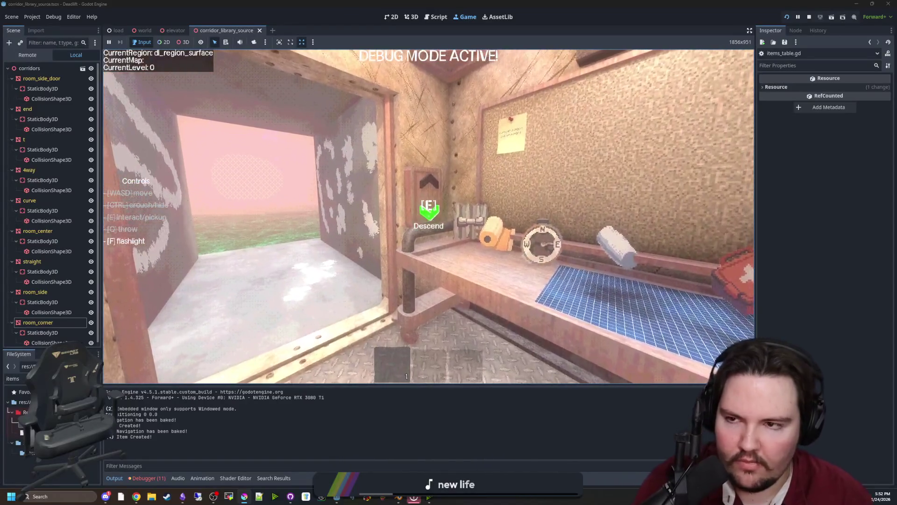
Step: Descend to a new level, walk past the creature into the breakroom, then pause
key("e")
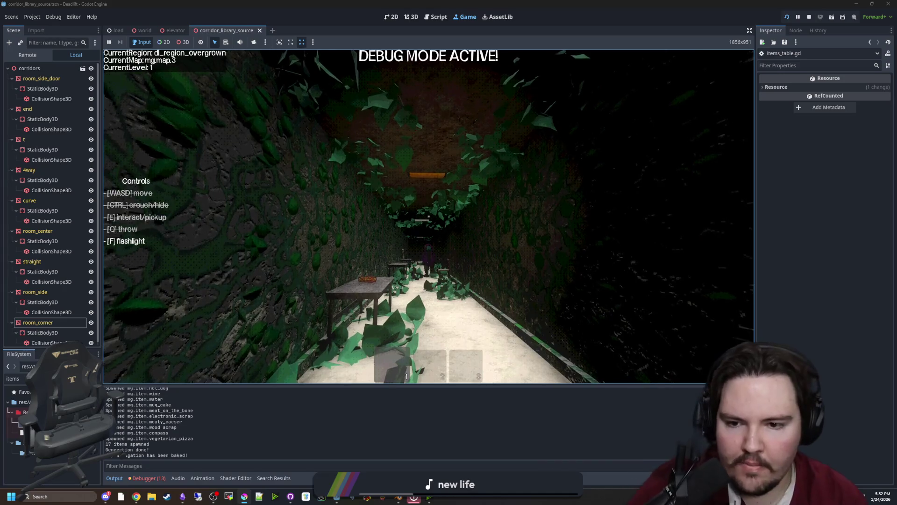
key("w")
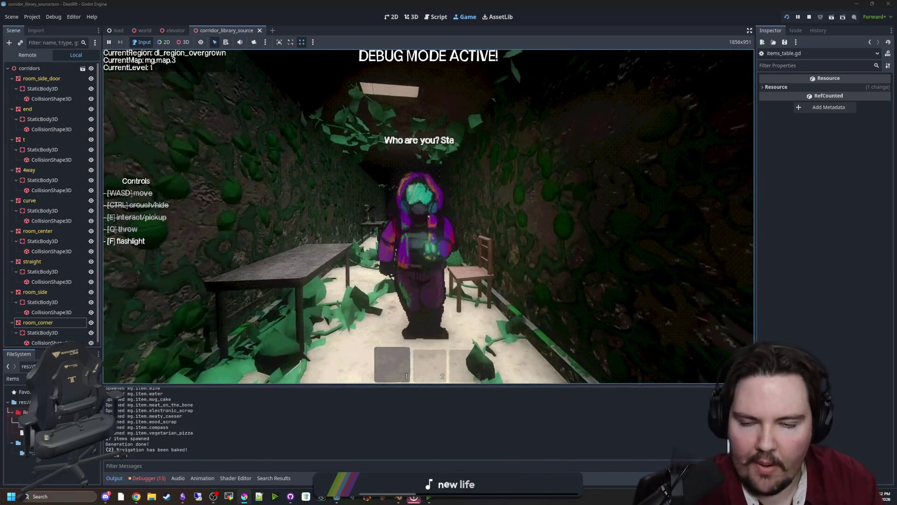
key("w")
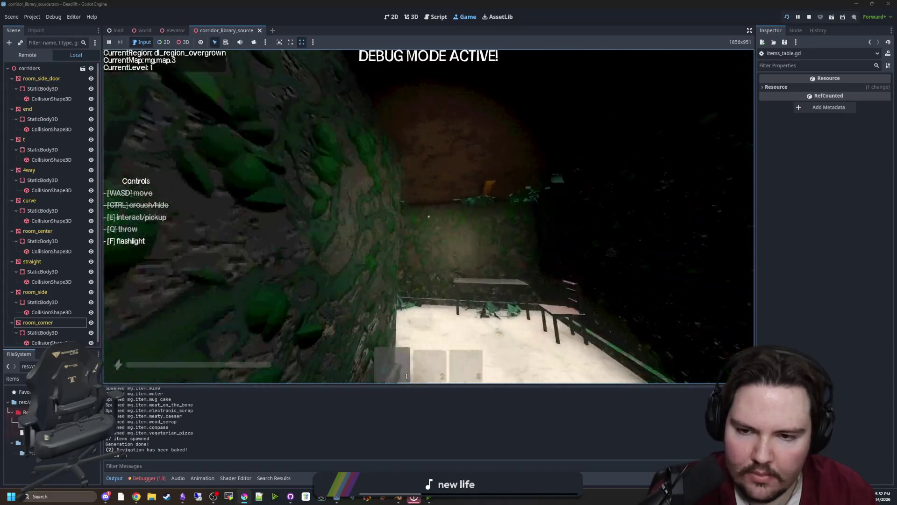
key("shift+w")
key("shift+w")
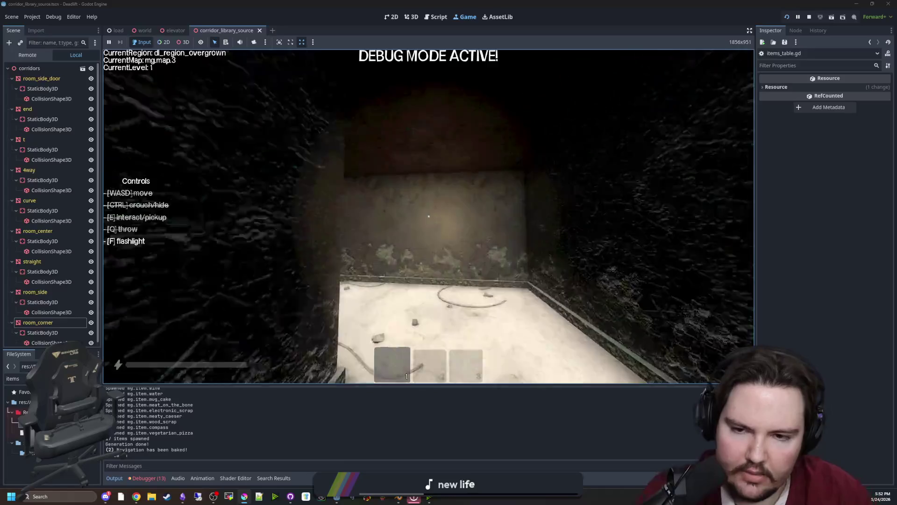
key("w")
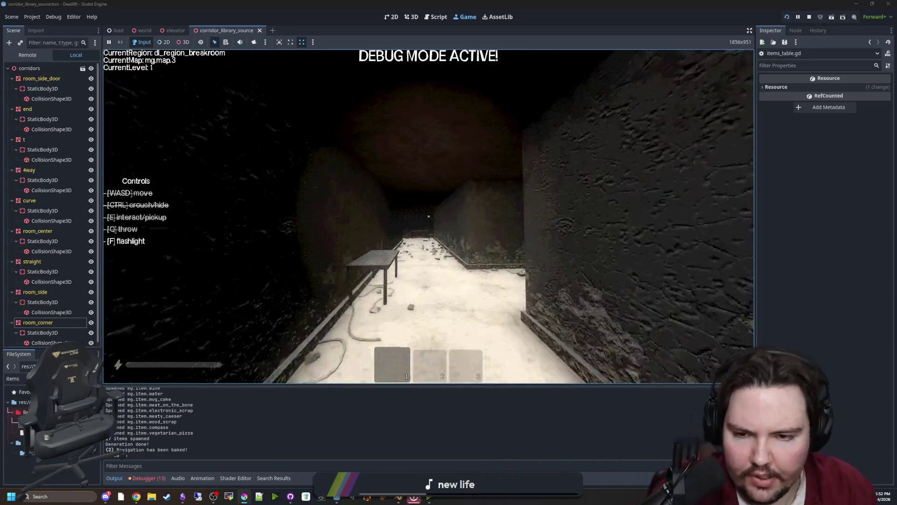
key("w")
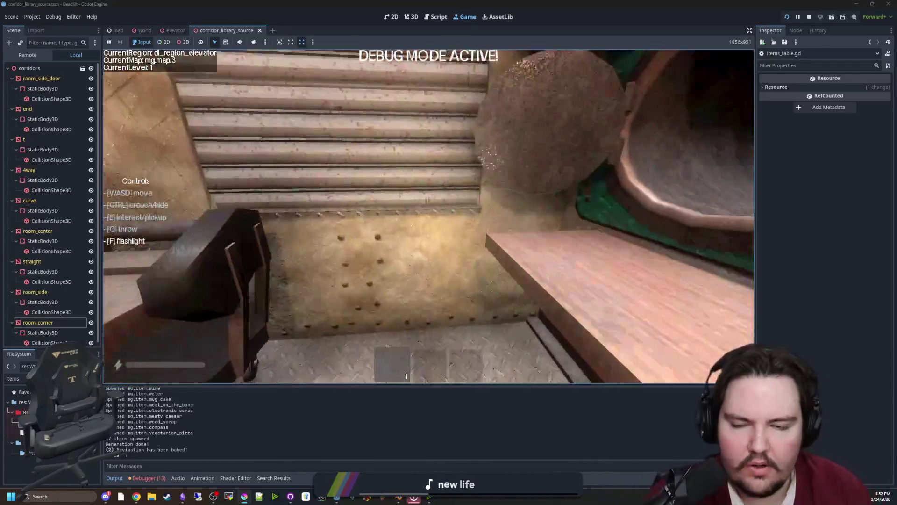
key("w")
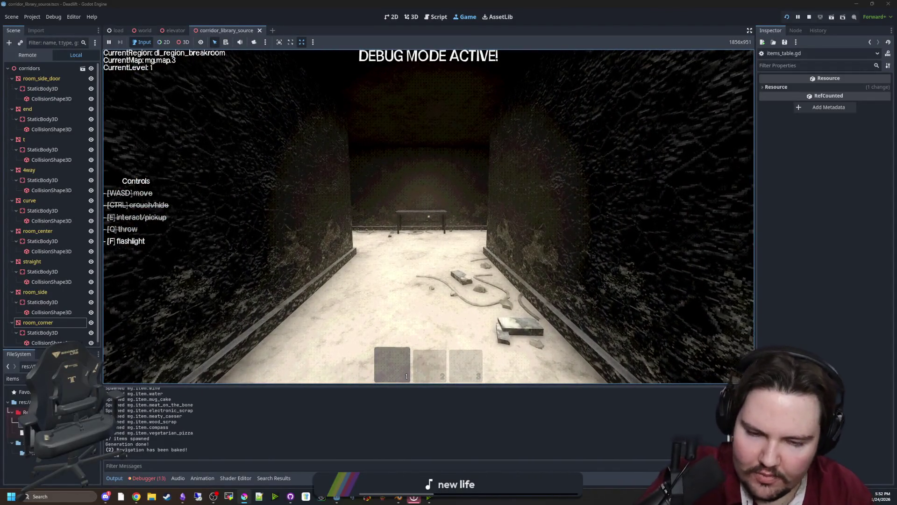
key("Escape")
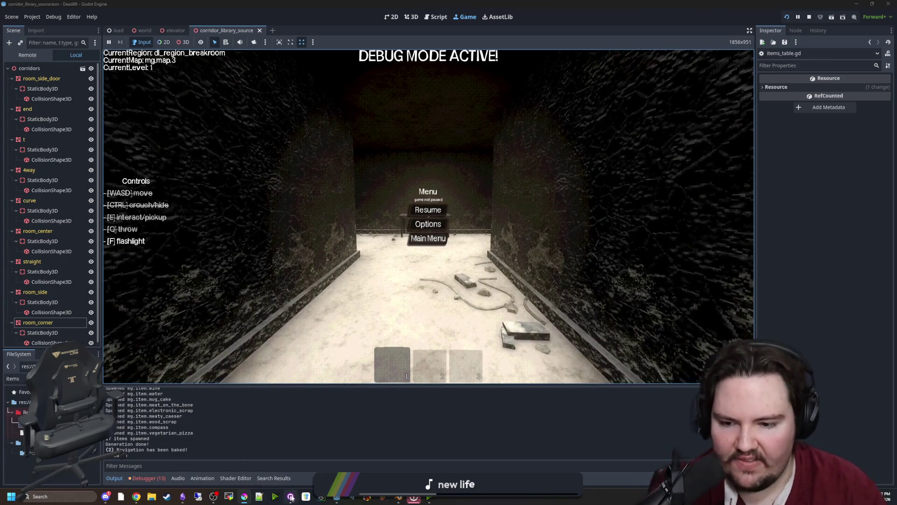
Step: Bring Krita to the front and maximize its window
mouse_move(181, 497)
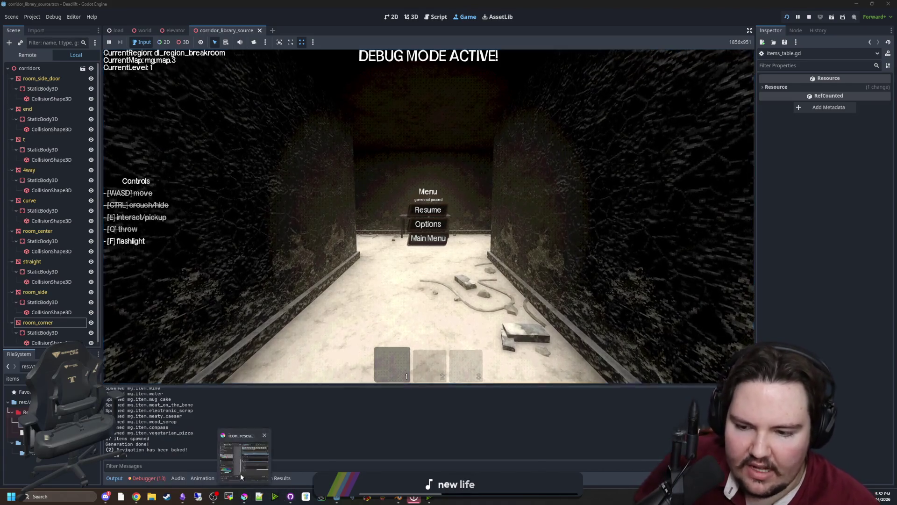
mouse_move(242, 498)
left_click(425, 351)
left_click_drag(443, 3, 443, 2)
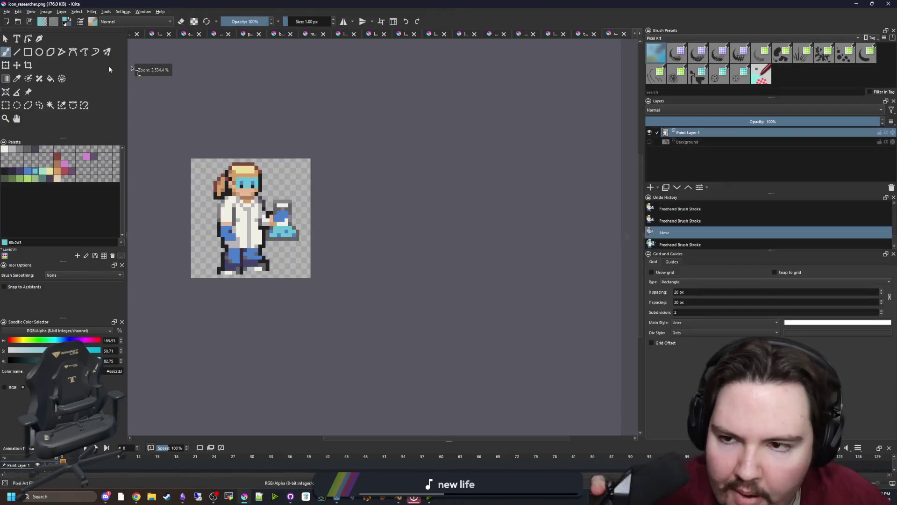
left_click(9, 11)
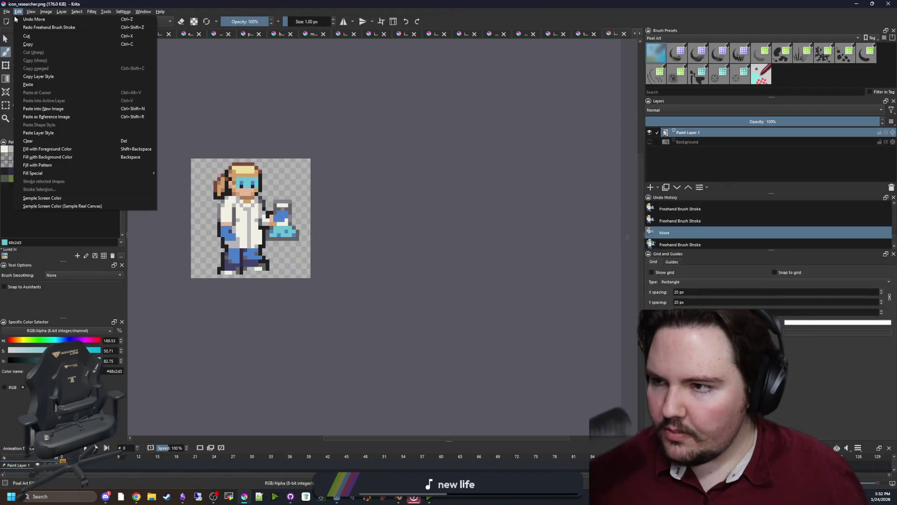
key("Escape")
Step: Create a new 500 × 500 px Krita document
key("ctrl+n")
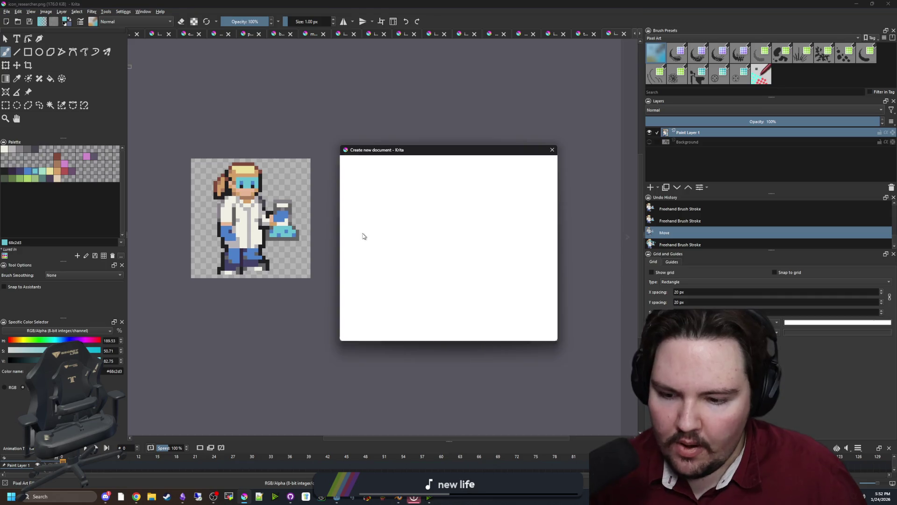
double_click(443, 197)
type("50")
key("Tab")
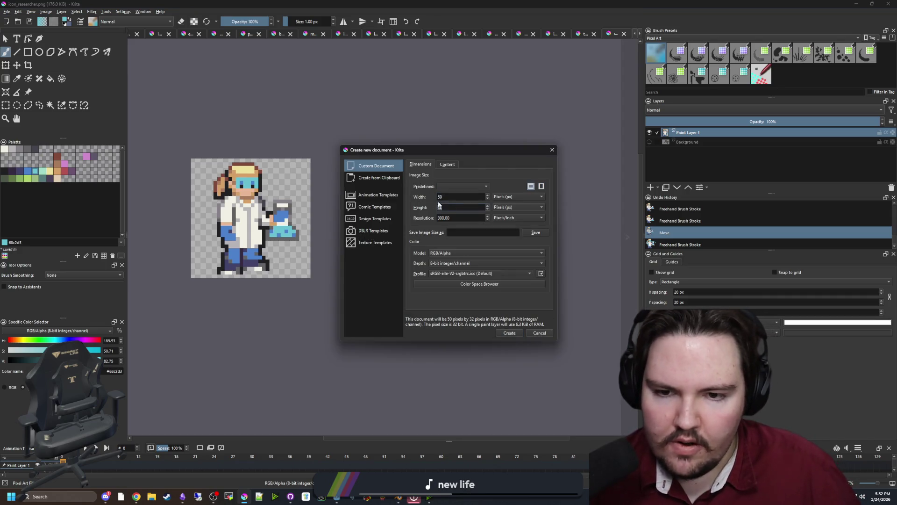
type("500")
key("shift+Tab")
type("500")
left_click(510, 333)
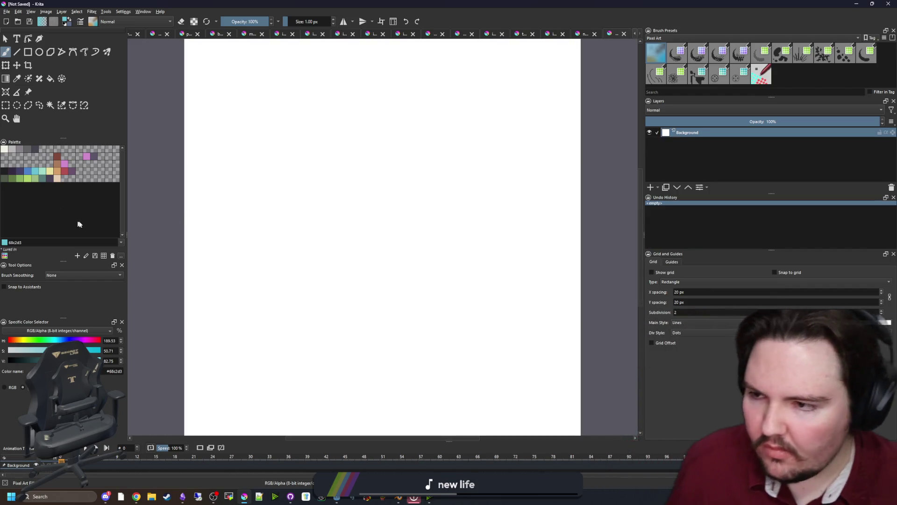
Step: Pick blue 4b80ca and paint a cross-shaped corridor: a vertical stem, a left bar and an upward arm
left_click(28, 171)
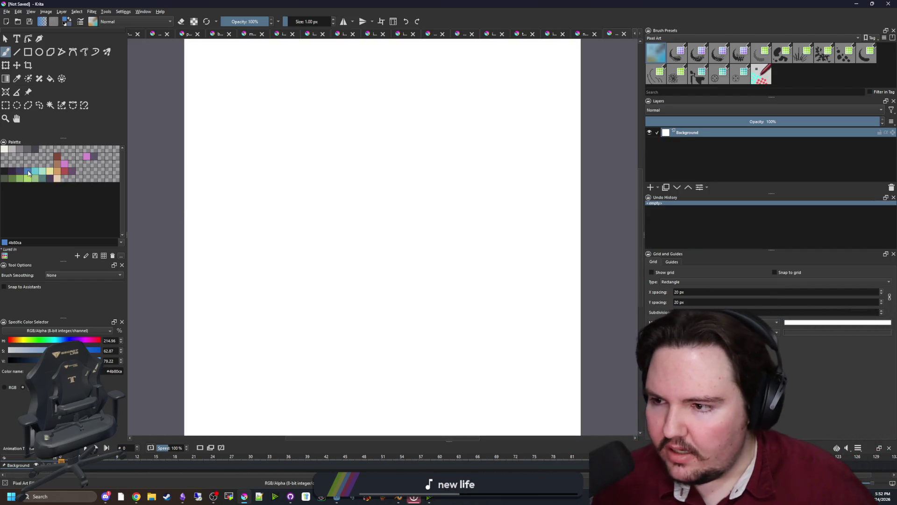
scroll(375, 226, "up", 10)
mouse_move(369, 379)
left_mouse_down()
mouse_move(369, 234)
mouse_move(347, 174)
mouse_move(381, 200)
mouse_move(369, 196)
left_mouse_up()
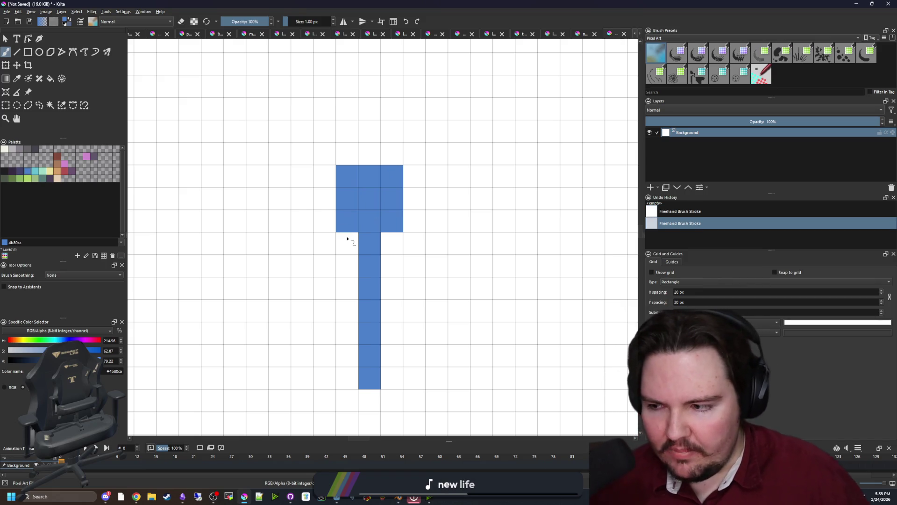
left_click_drag(335, 194, 232, 175)
key("ctrl+z")
left_click_drag(327, 198, 208, 198)
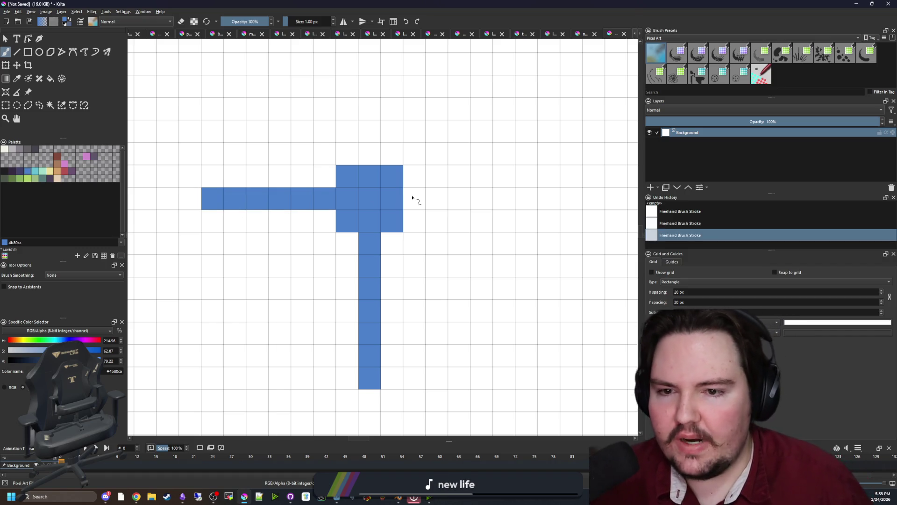
mouse_move(413, 197)
left_mouse_down()
mouse_move(510, 176)
mouse_move(527, 199)
left_mouse_up()
key("ctrl+z")
left_click_drag(369, 159, 369, 86)
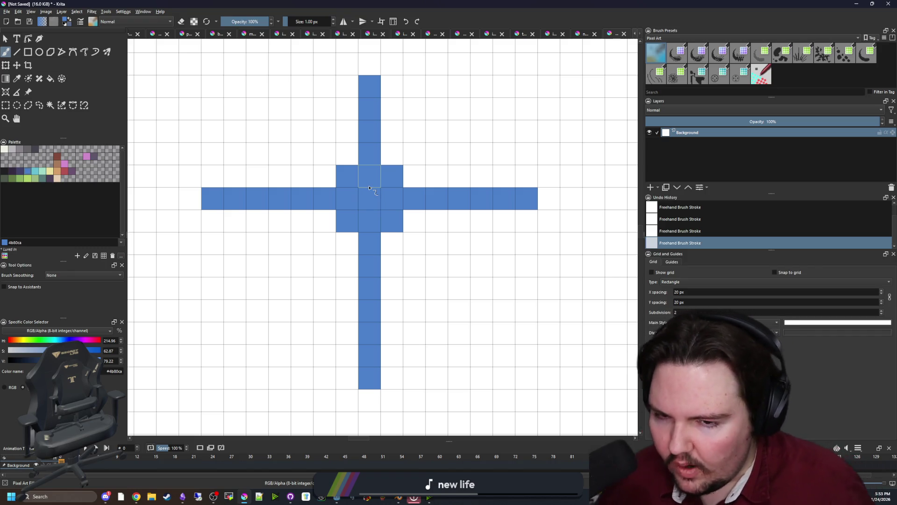
Step: Paint an L-shaped corner piece with a 2×2 block, and a bent corridor below it
left_click_drag(369, 187, 178, 117)
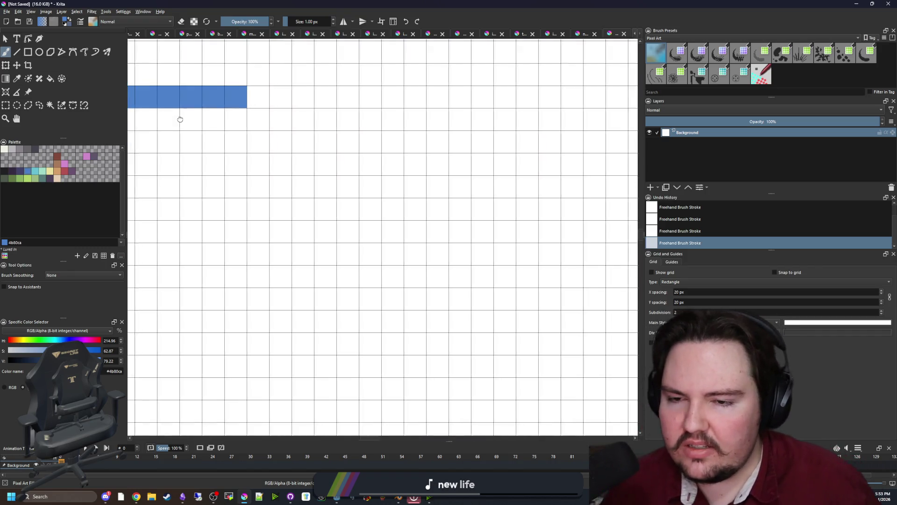
mouse_move(252, 237)
left_mouse_down()
mouse_move(323, 206)
mouse_move(323, 134)
left_mouse_up()
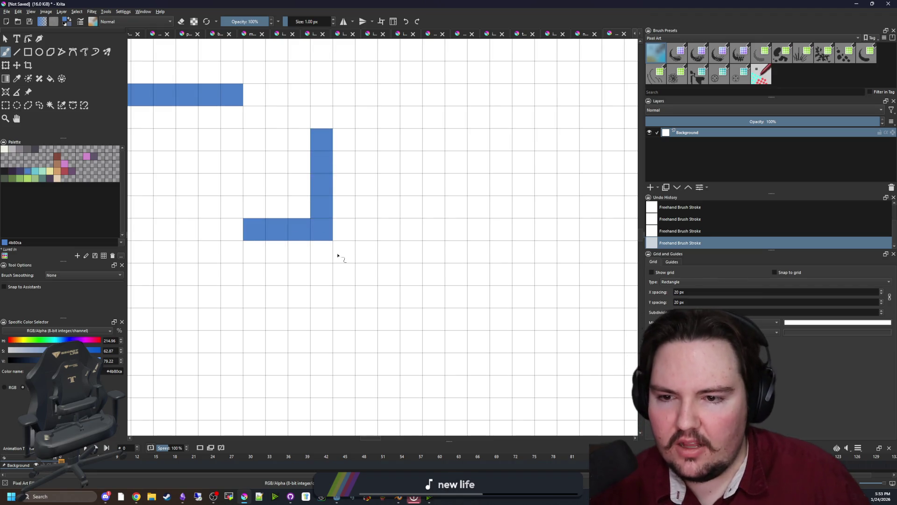
left_click_drag(337, 254, 322, 252)
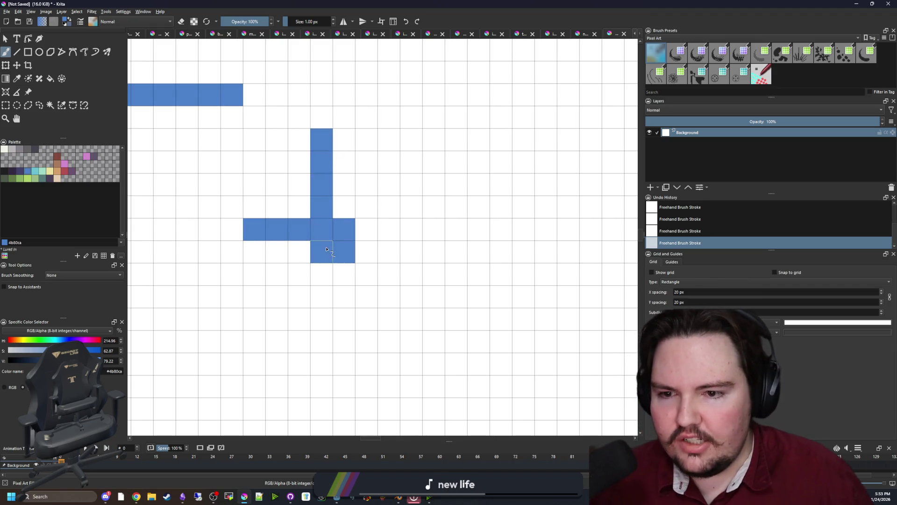
scroll(386, 282, "down", 6)
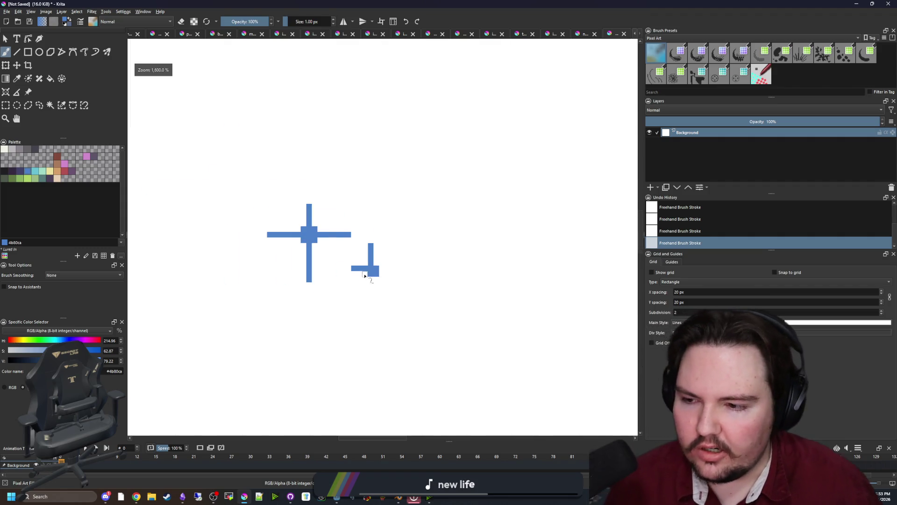
scroll(331, 248, "up", 4)
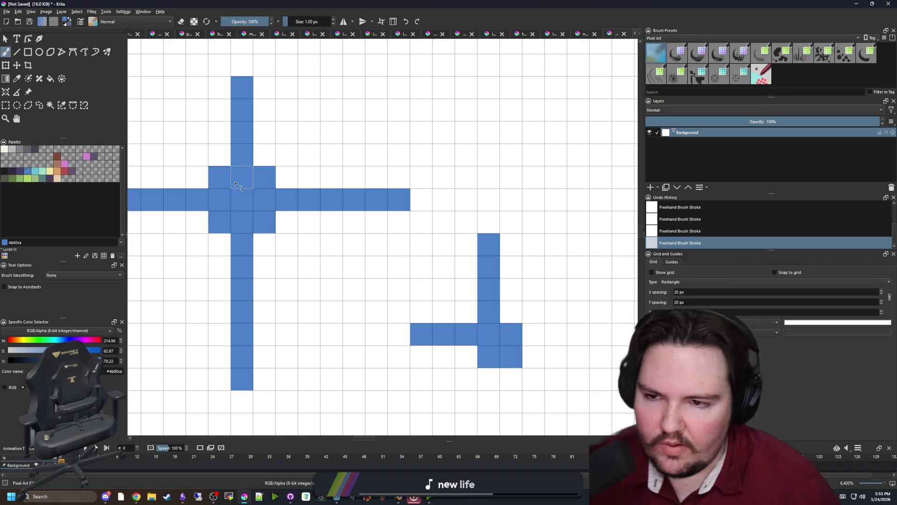
left_click_drag(478, 353, 426, 307)
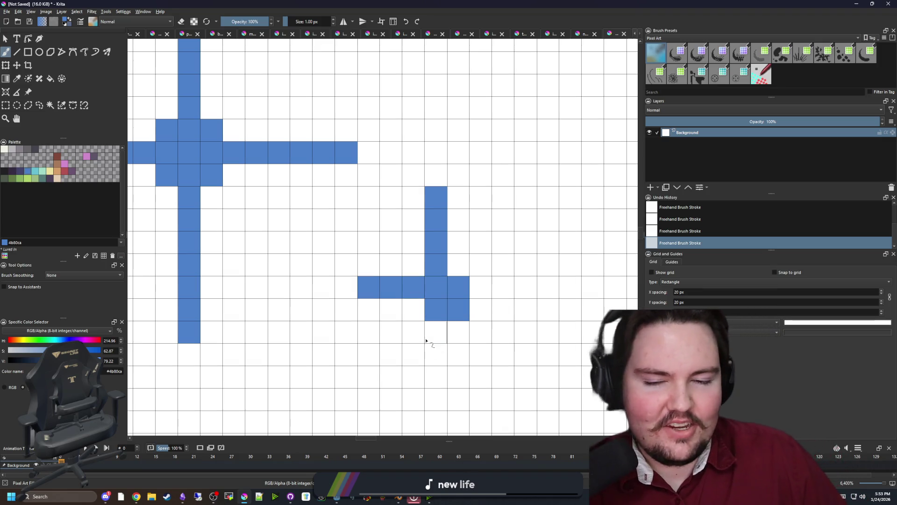
left_click(456, 291)
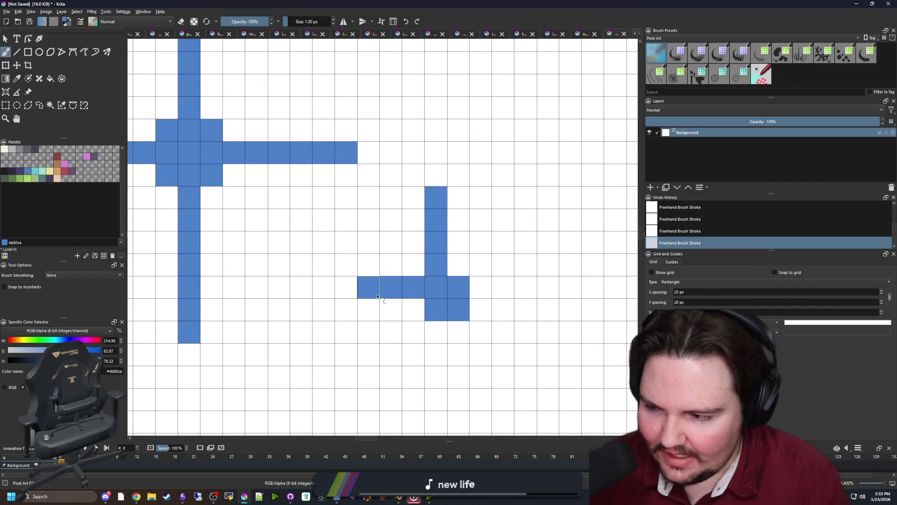
scroll(471, 266, "down", 2)
scroll(400, 170, "up", 2)
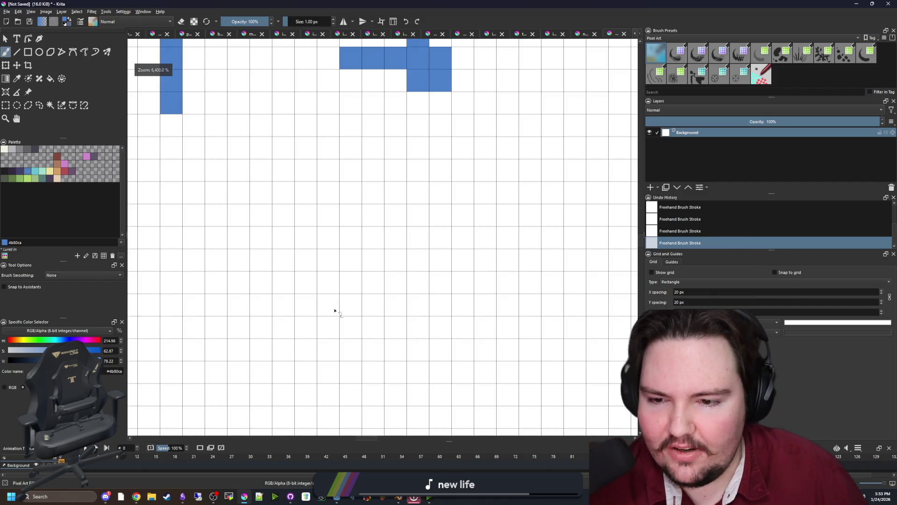
mouse_move(327, 305)
left_mouse_down()
mouse_move(374, 304)
mouse_move(396, 237)
mouse_move(386, 328)
mouse_move(327, 327)
left_mouse_up()
Step: Minimize Krita and walk from the breakroom down the overgrown corridor past the chair
key("super+Down")
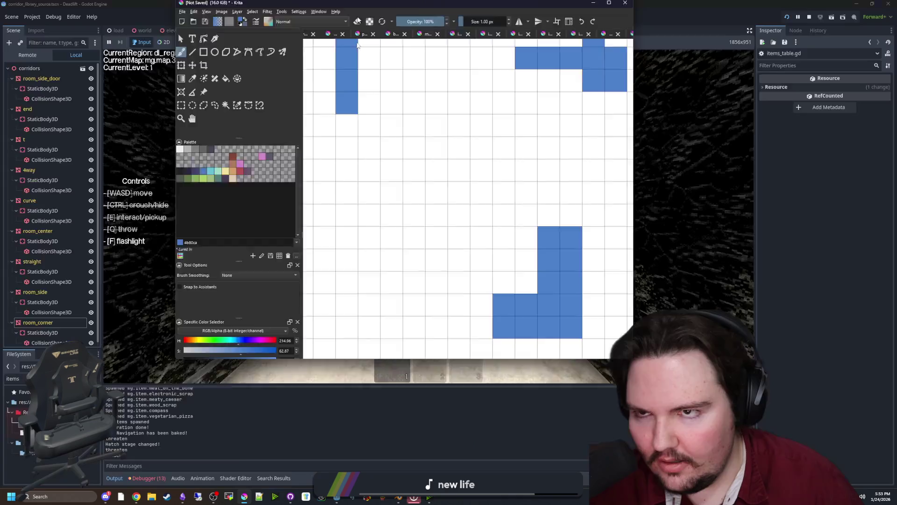
key("super+Down")
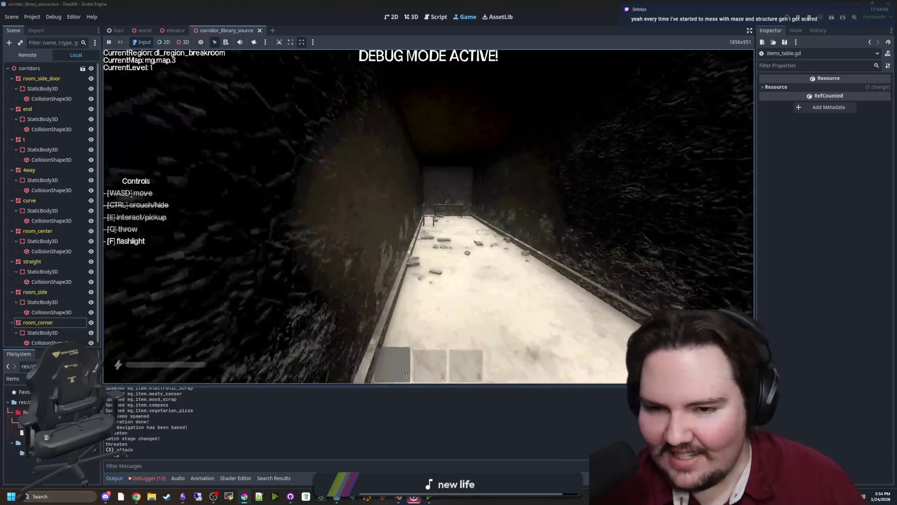
key("s")
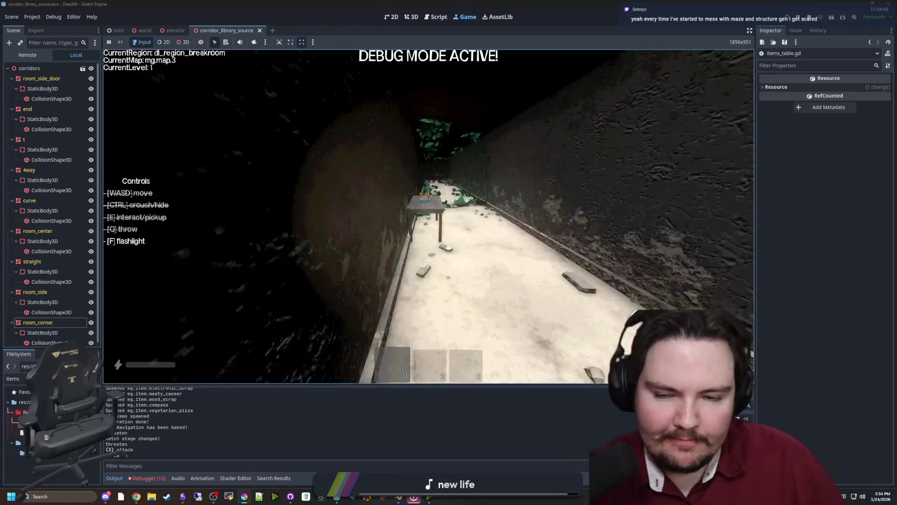
key("w")
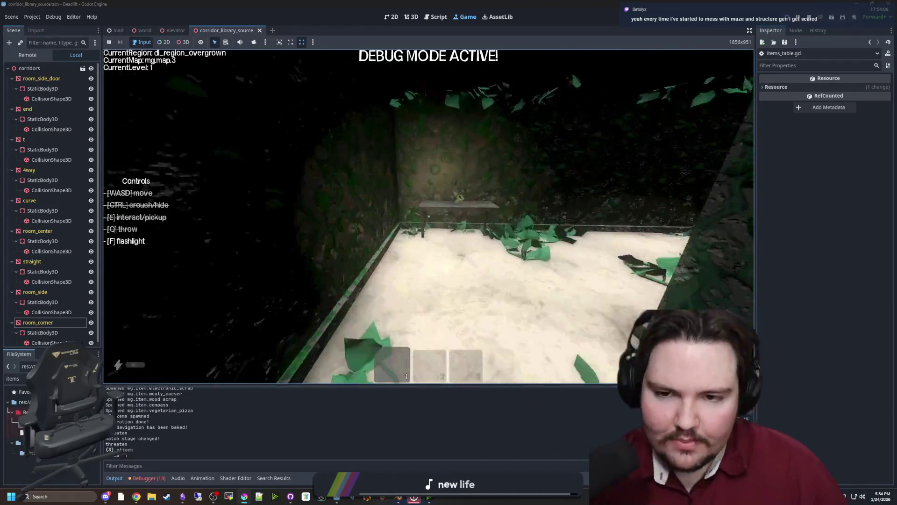
key("w")
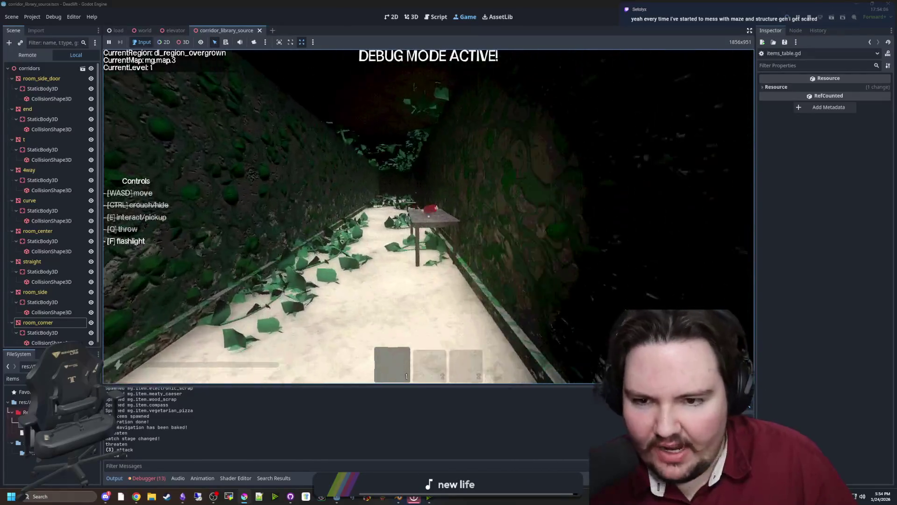
key("w")
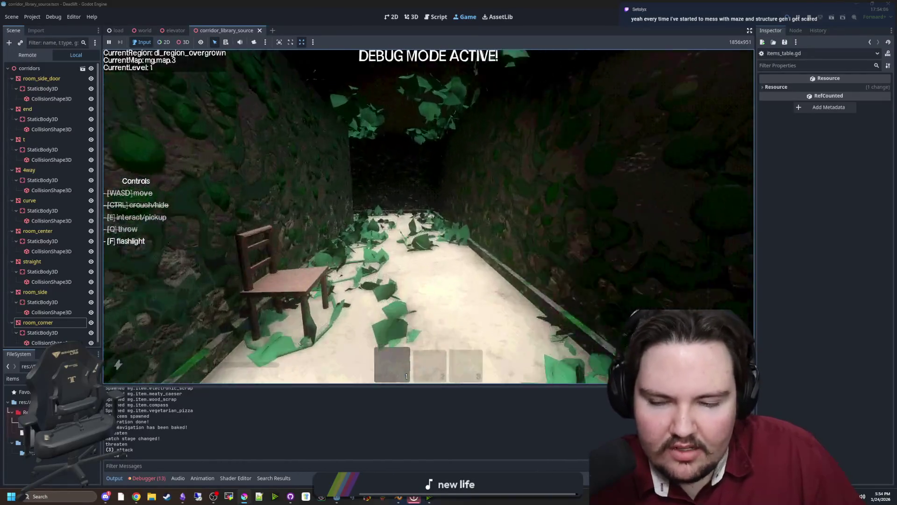
Step: Back away from the table and walk through the breakroom into the elevator room
key("s")
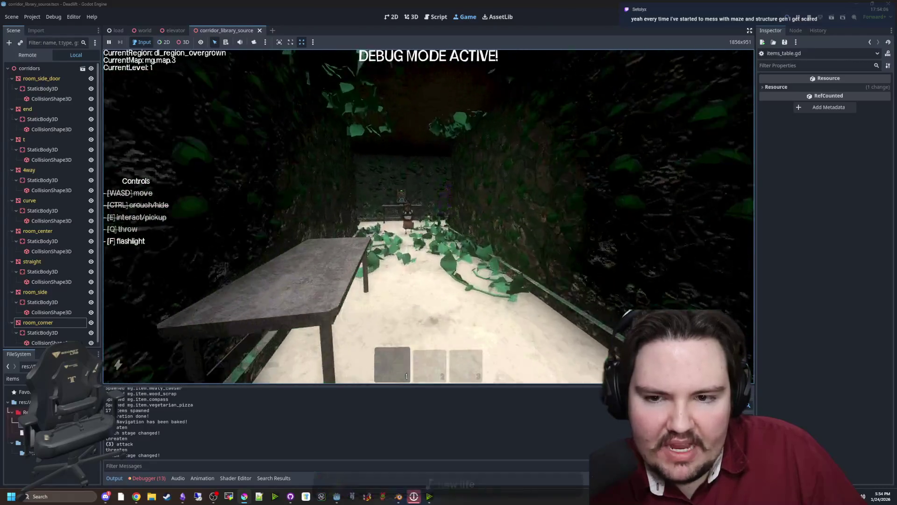
key("s")
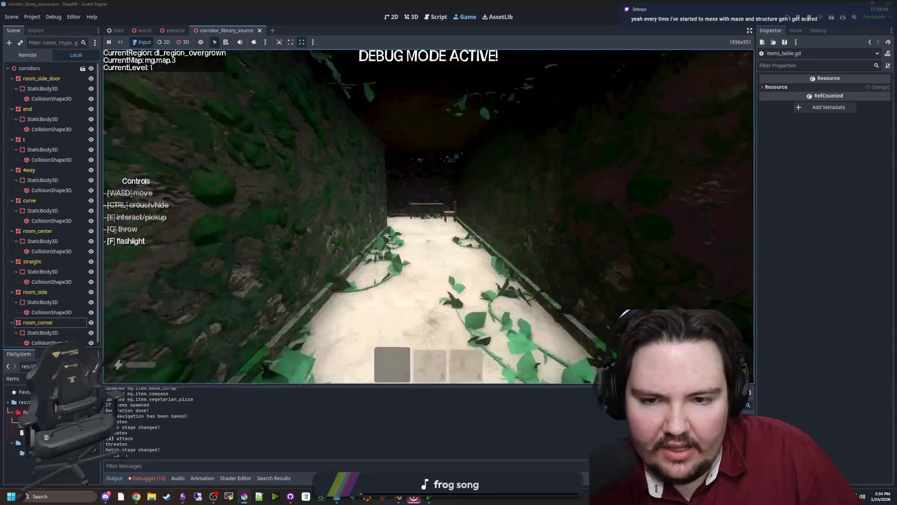
key("w")
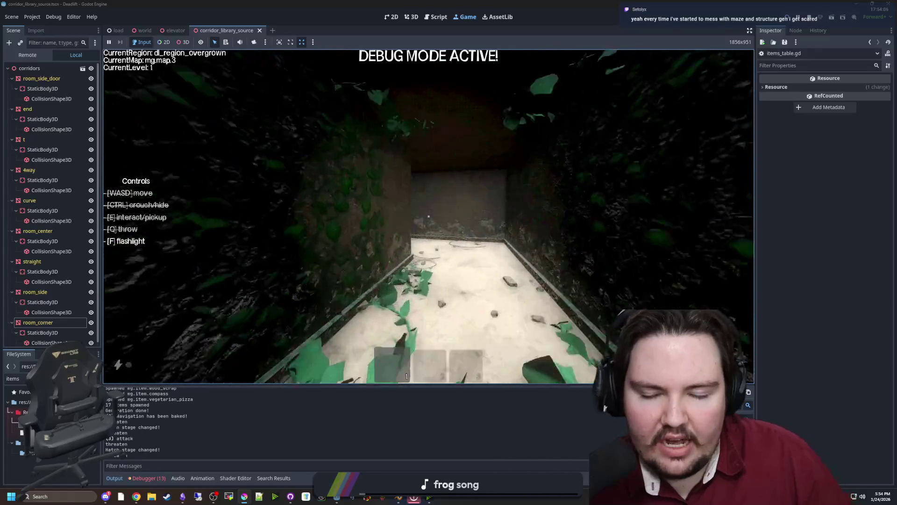
key("w")
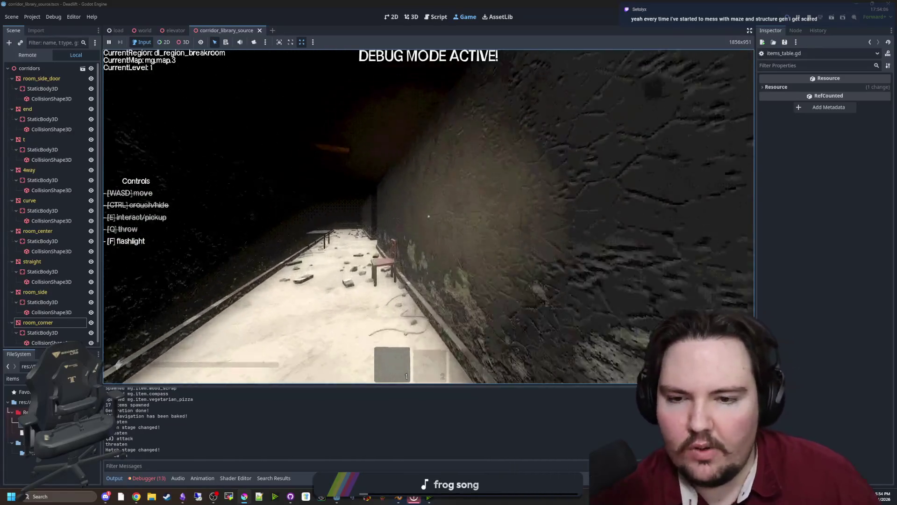
key("w")
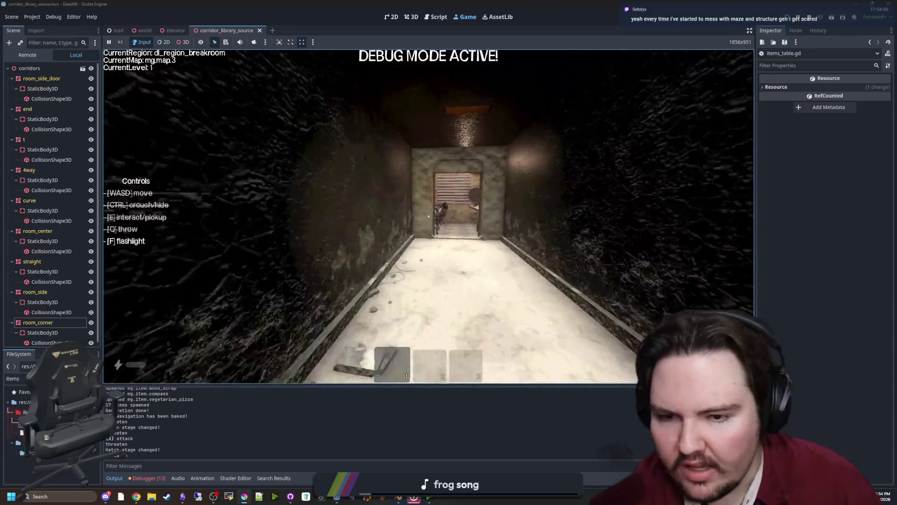
key("w")
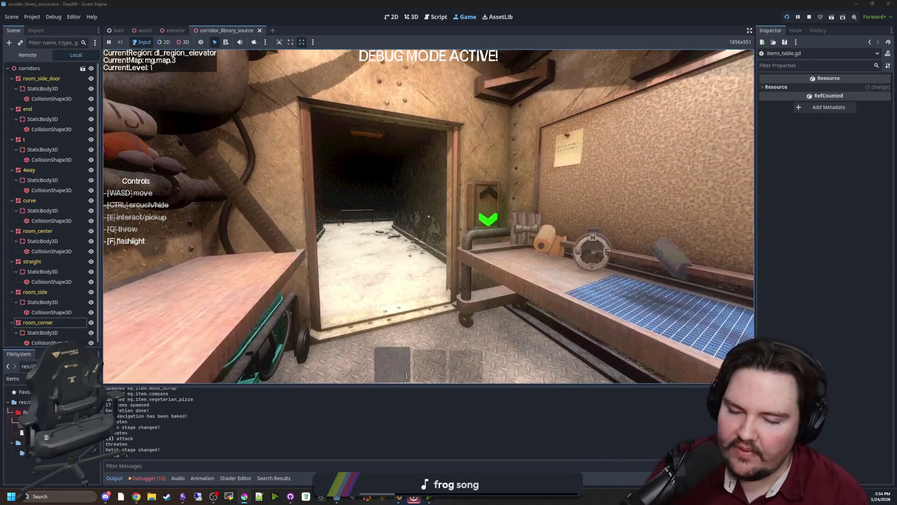
Step: Filter FileSystem for 'map', open map_1.png, and widen its texture preview
key("super")
left_click(459, 418)
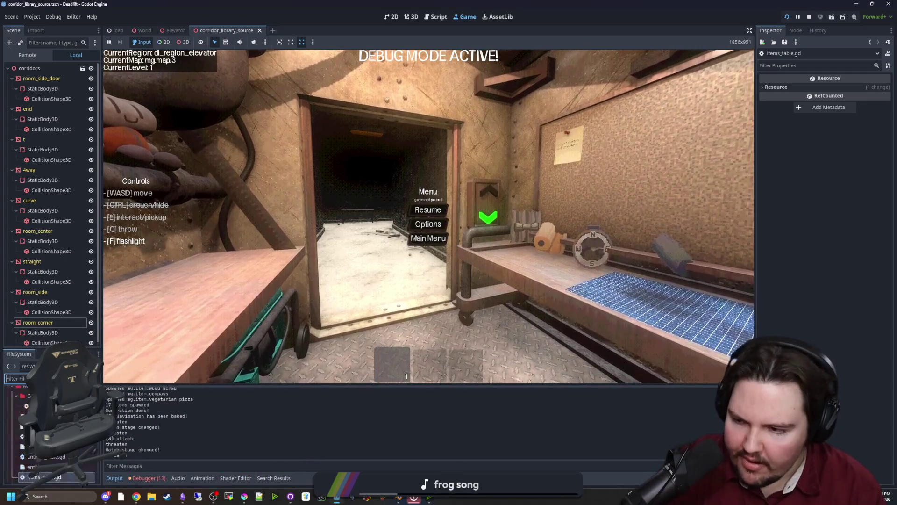
type("map")
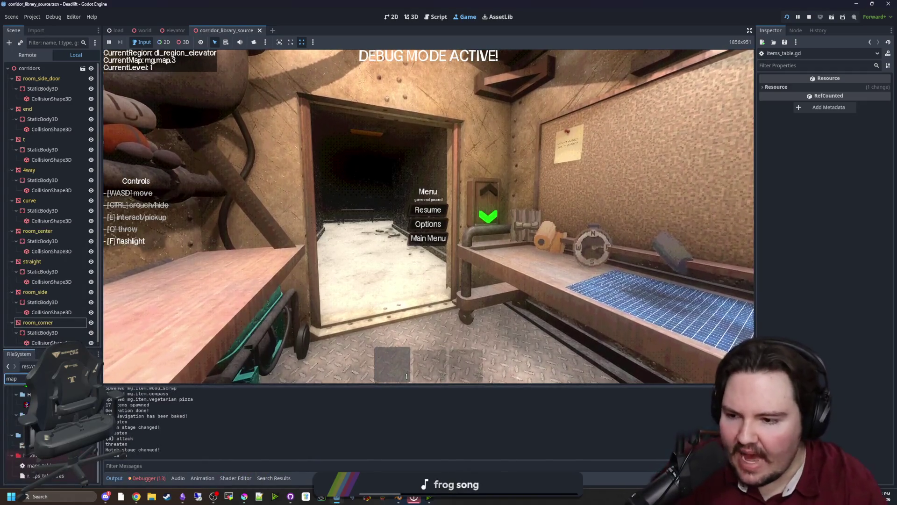
left_click(37, 404)
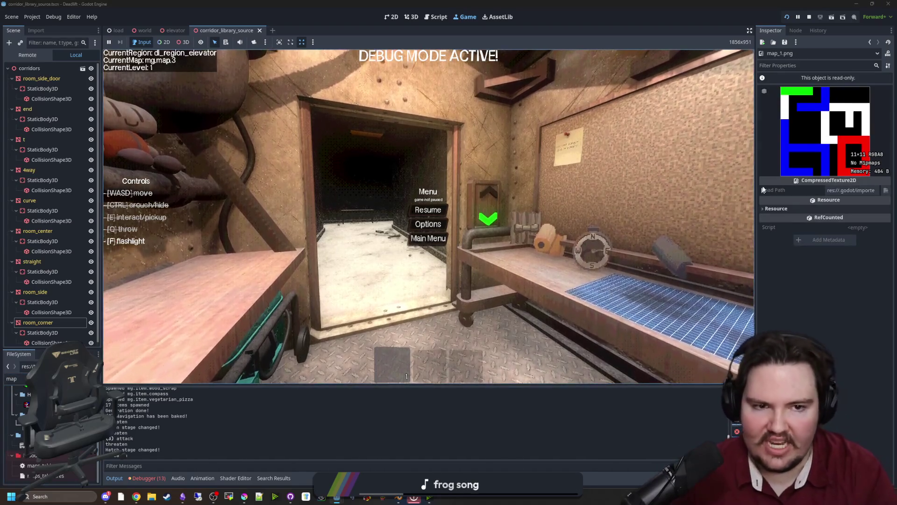
left_click_drag(756, 182, 449, 183)
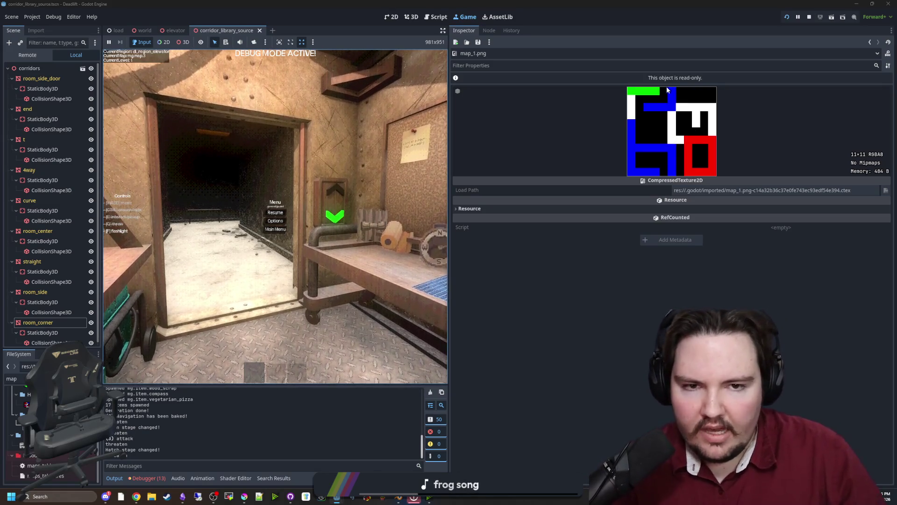
left_click(610, 283)
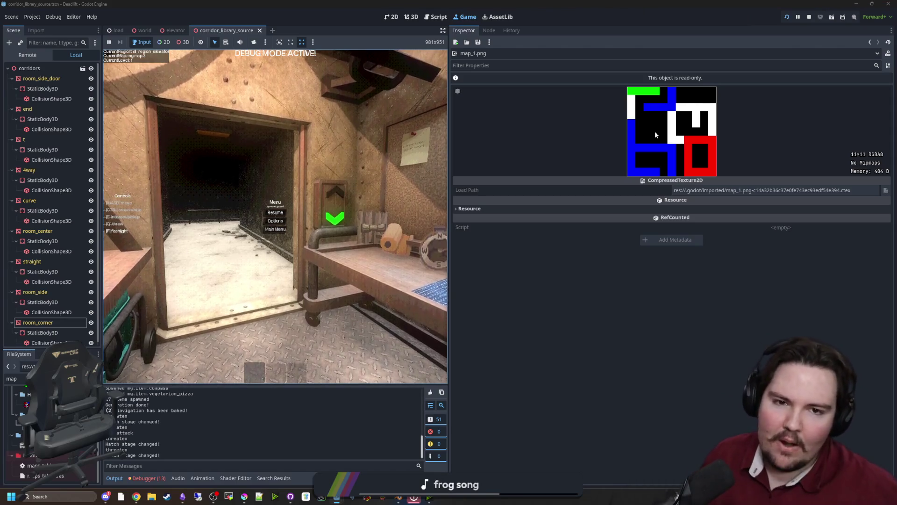
Step: Maximize Krita and paint a new L-shaped corridor piece, undoing a rejected looping stroke
left_click(244, 497)
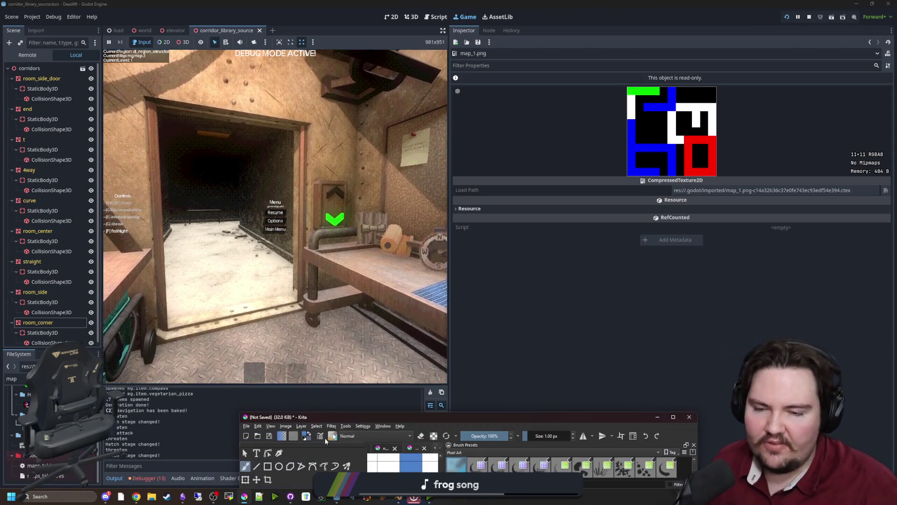
double_click(363, 414)
scroll(345, 196, "down", 4)
scroll(367, 281, "up", 2)
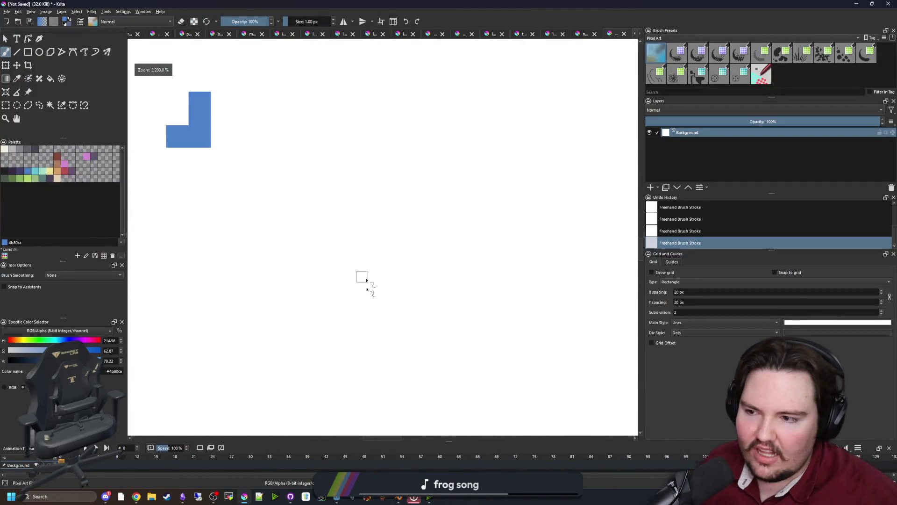
mouse_move(379, 376)
left_mouse_down()
mouse_move(467, 212)
mouse_move(392, 78)
mouse_move(190, 303)
left_mouse_up()
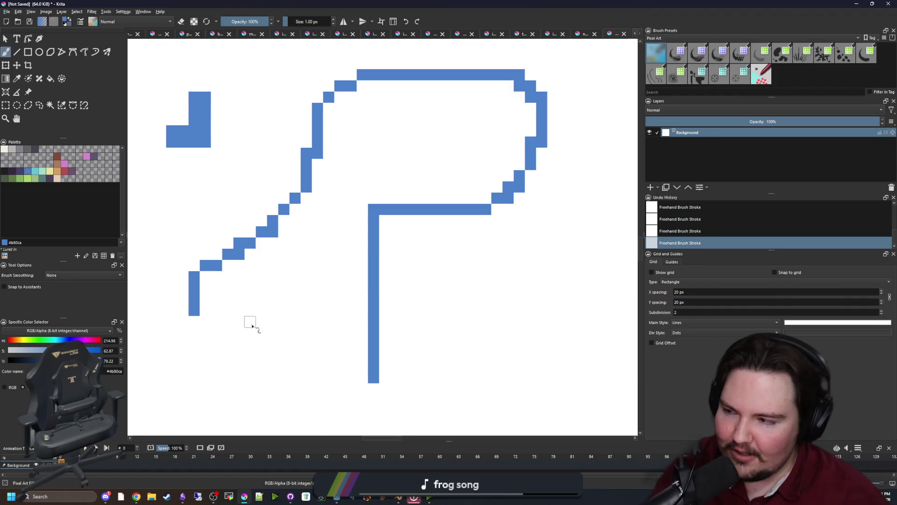
key("ctrl+z")
key("ctrl+z")
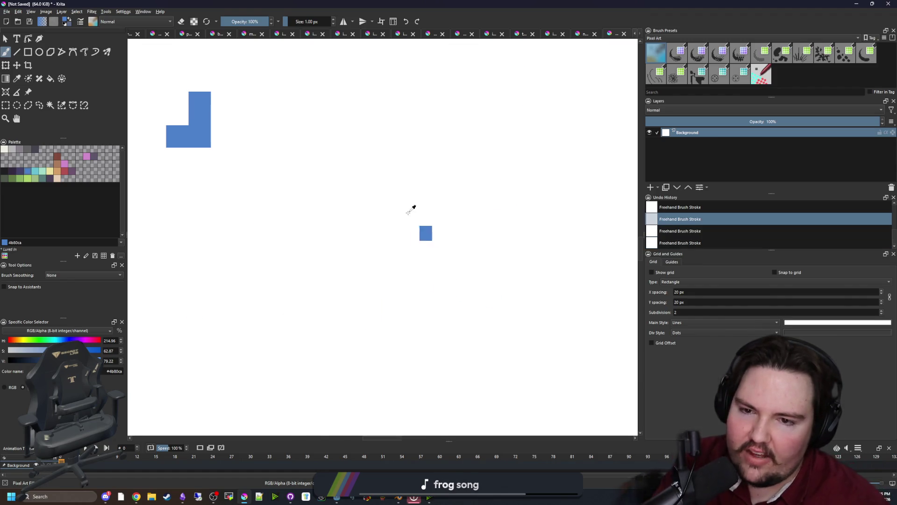
scroll(352, 366, "down", 1)
left_click(351, 377)
left_click_drag(350, 377, 308, 324)
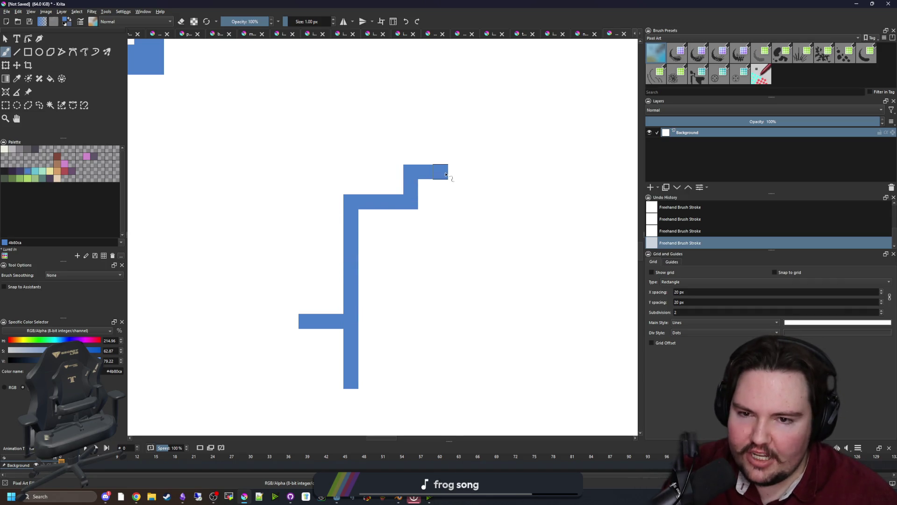
Step: Paint a rectangular loop and corridors going up, left and right from the square, then minimize Krita
left_click_drag(445, 174, 418, 215)
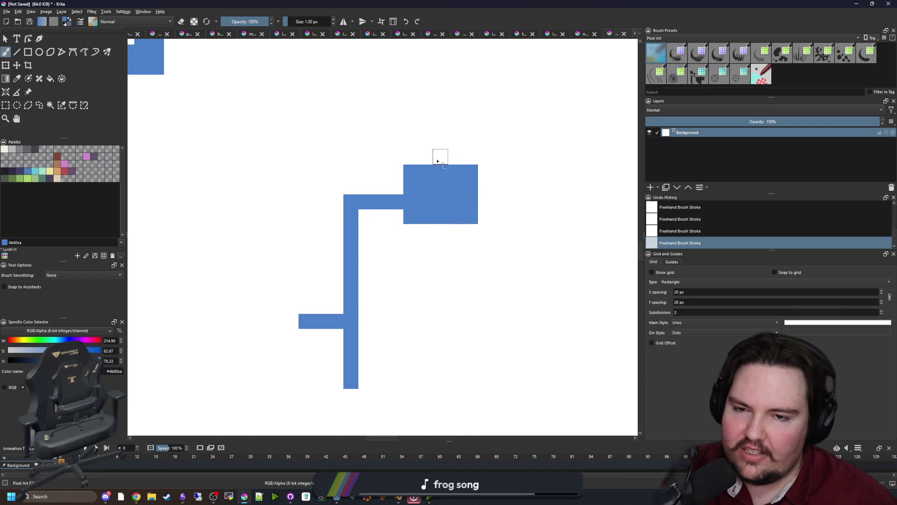
key("ctrl+z")
mouse_move(441, 166)
left_mouse_down()
mouse_move(399, 114)
mouse_move(289, 114)
left_mouse_up()
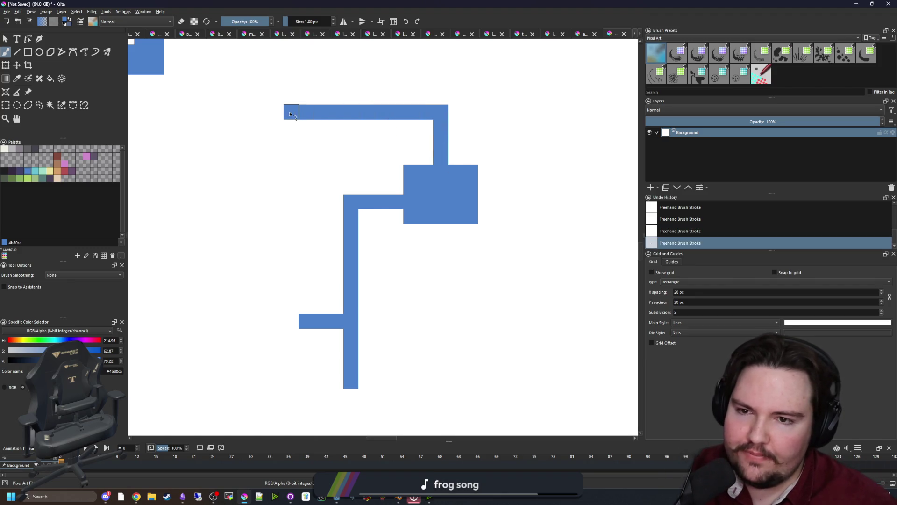
mouse_move(246, 326)
left_mouse_down()
mouse_move(261, 150)
mouse_move(278, 141)
left_mouse_up()
key("ctrl+z")
mouse_move(293, 322)
left_mouse_down()
mouse_move(270, 321)
mouse_move(249, 204)
mouse_move(249, 124)
left_mouse_up()
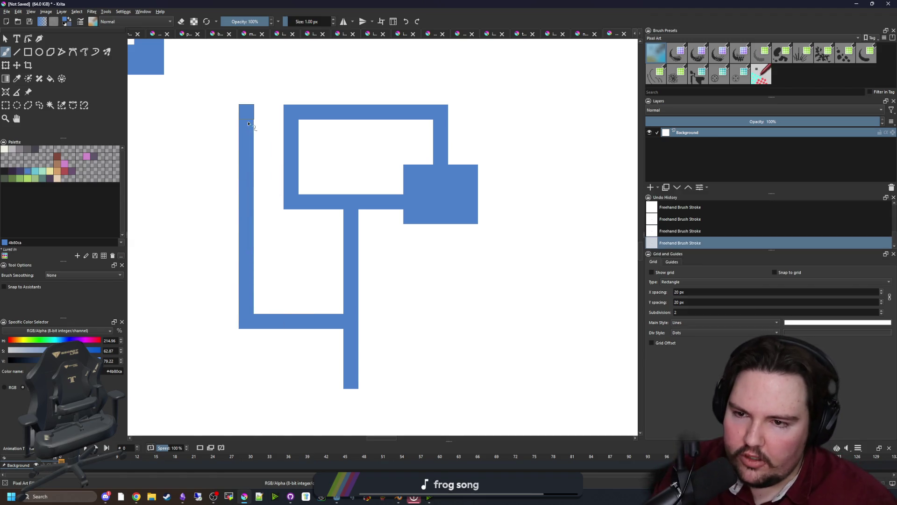
left_click_drag(366, 279, 460, 269)
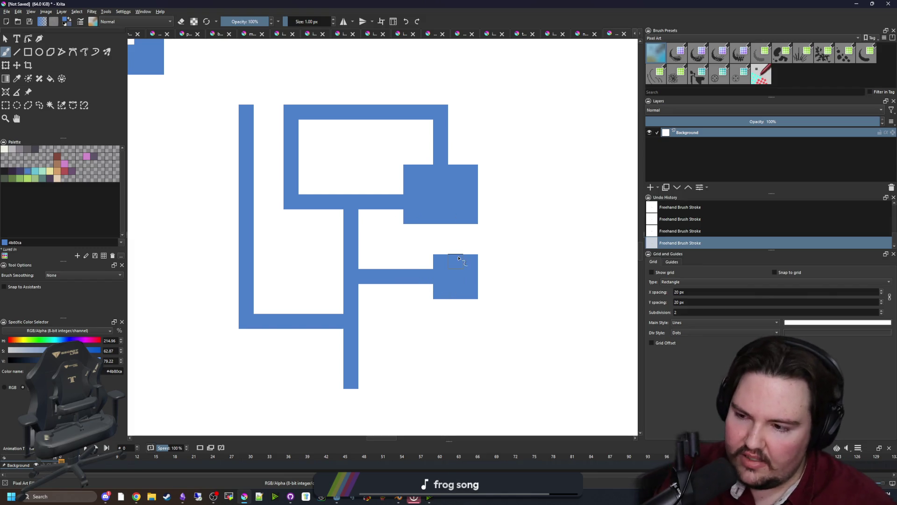
scroll(459, 255, "down", 1)
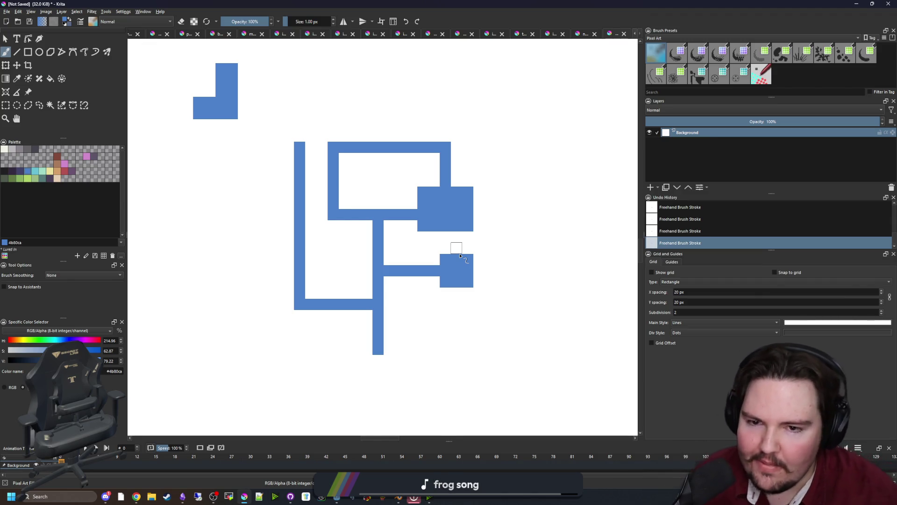
key("super+Down")
key("super+Down")
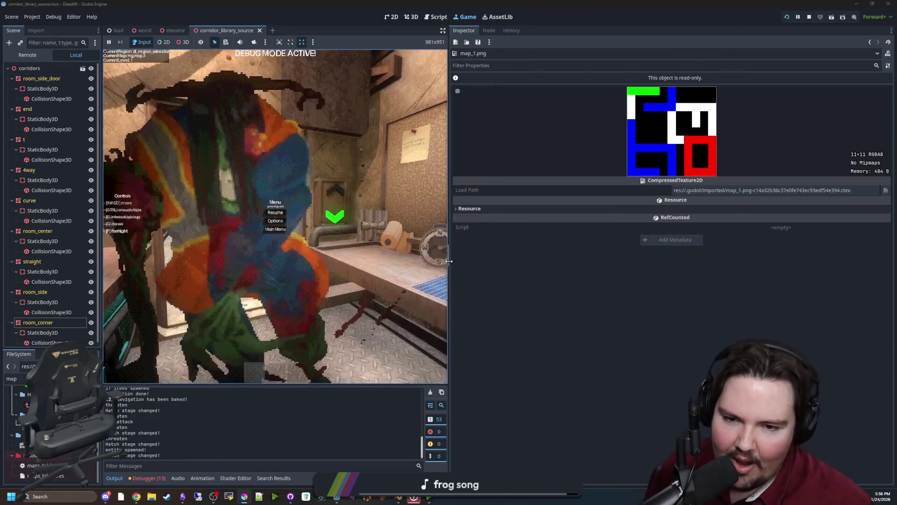
Step: Widen the game view, resume, back away from the monster, re-pause, and bring up NVIDIA Broadcast
left_click_drag(450, 264, 818, 264)
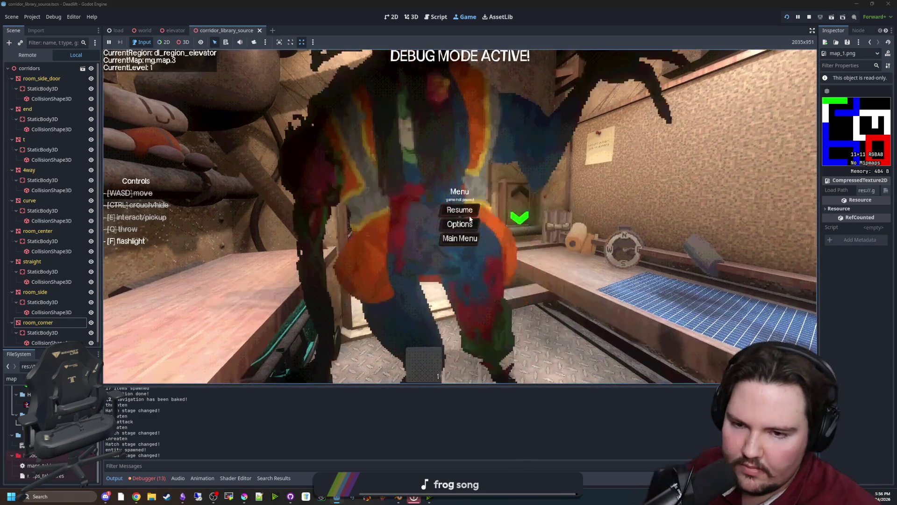
left_click(470, 215)
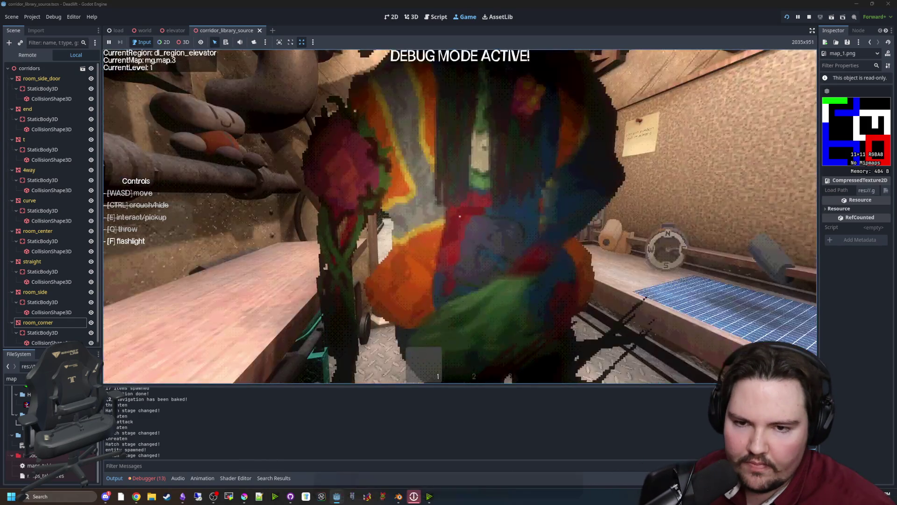
key("s")
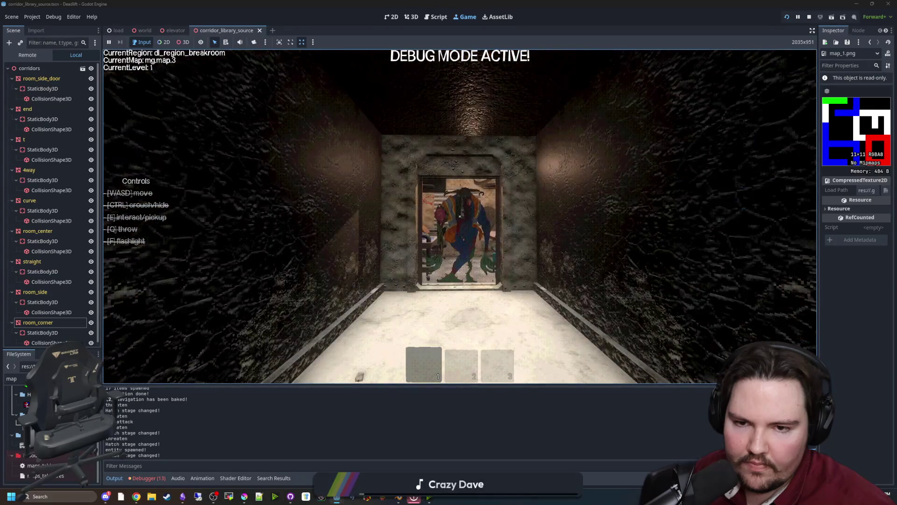
key("s")
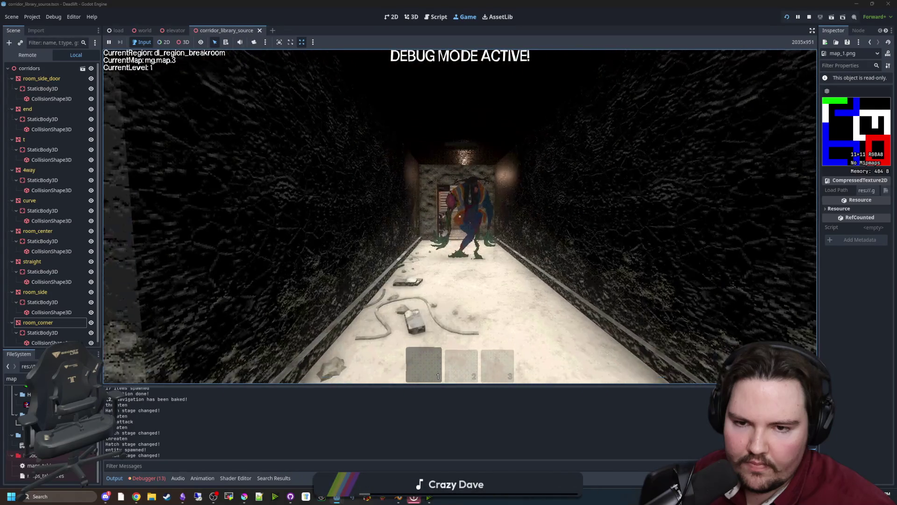
key("s")
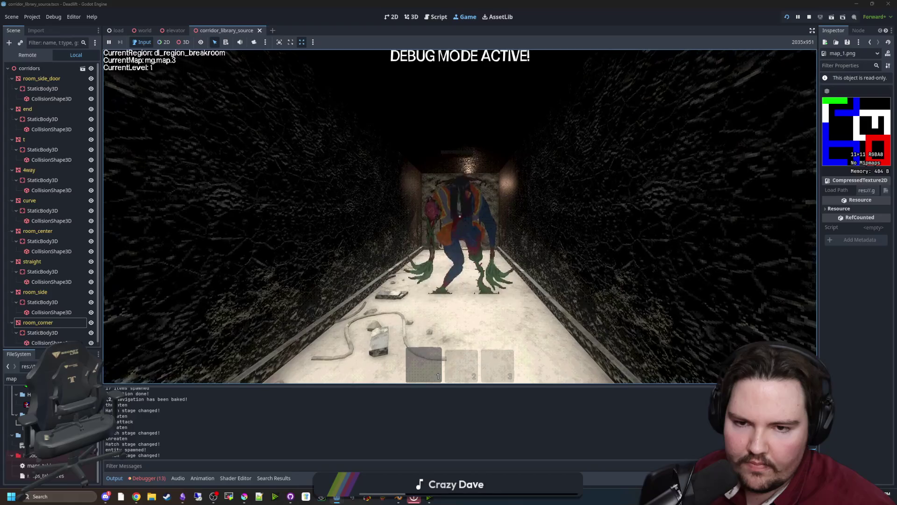
key("Escape")
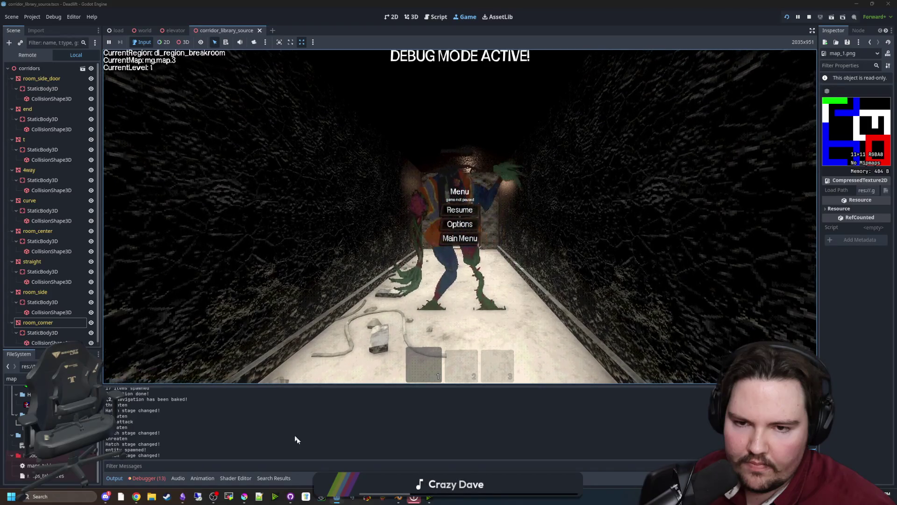
left_click(322, 496)
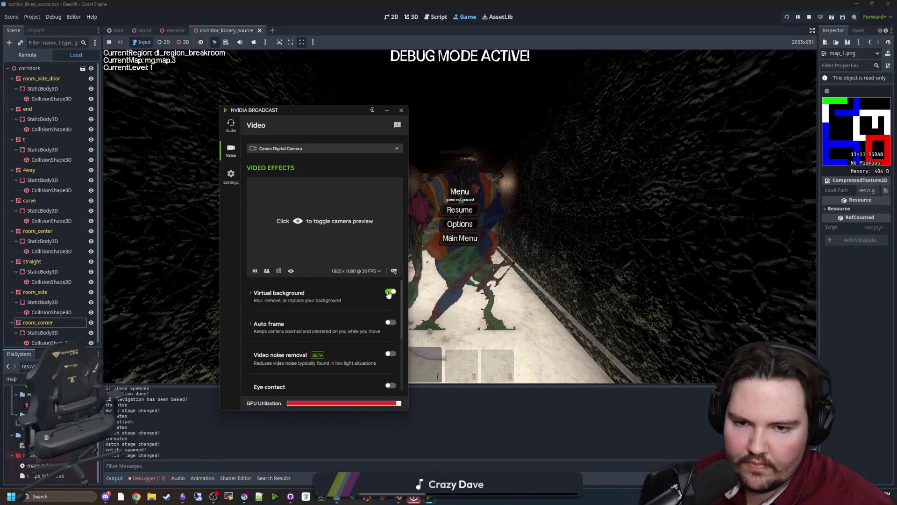
Step: Switch the camera to Logi Capture, return to Canon Digital Camera, and minimize NVIDIA Broadcast
left_click(325, 148)
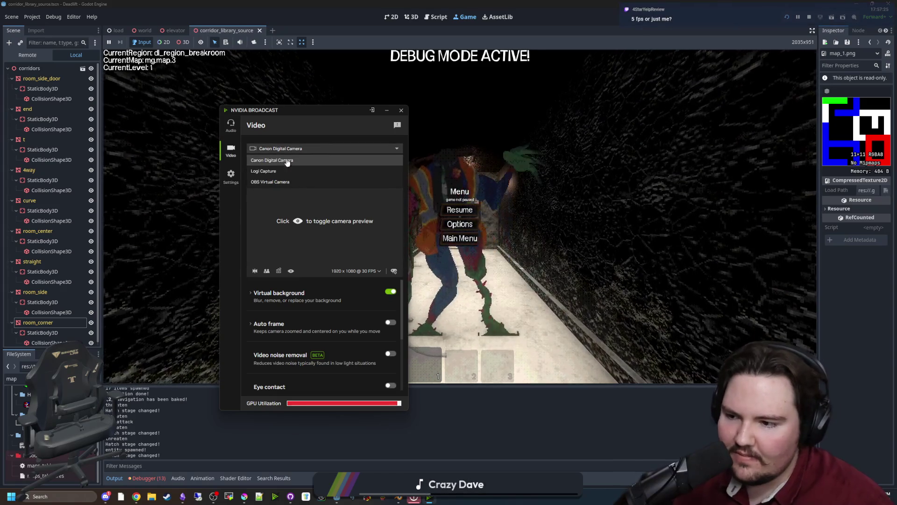
left_click(268, 160)
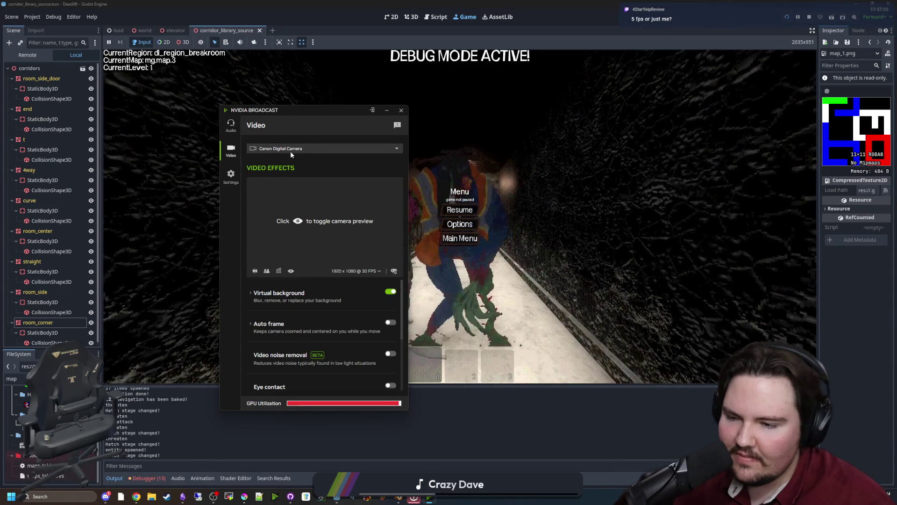
left_click(291, 149)
left_click(290, 161)
left_click(290, 149)
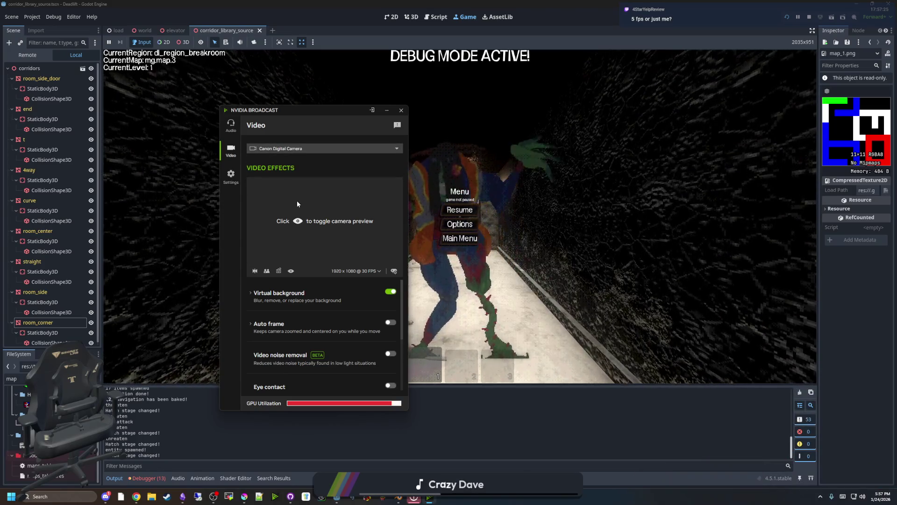
left_click(290, 161)
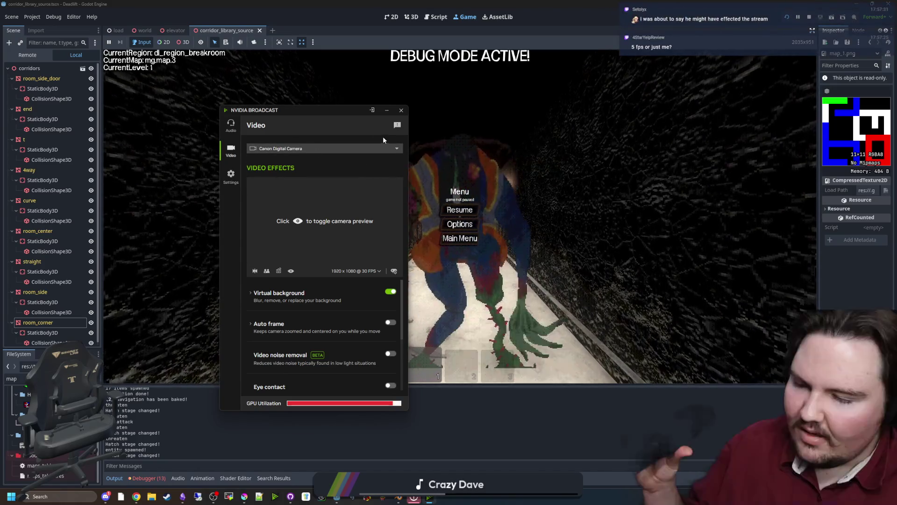
left_click(389, 110)
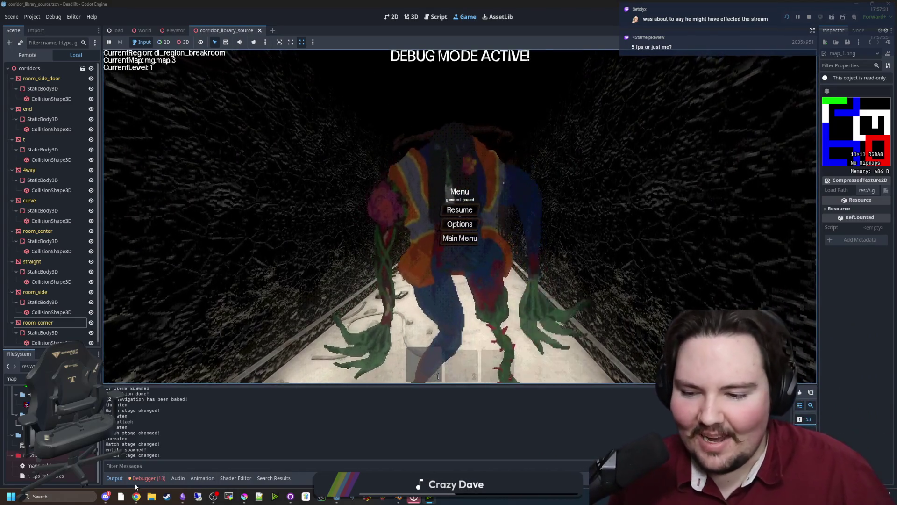
Step: Check Monitors, jump from the Errors list to world.gd line 110, and stop the game
left_click(146, 478)
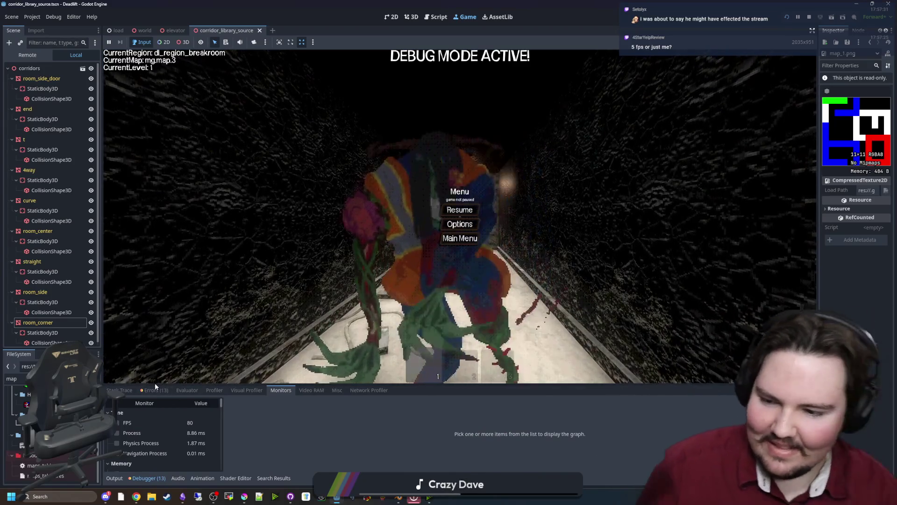
left_click(154, 390)
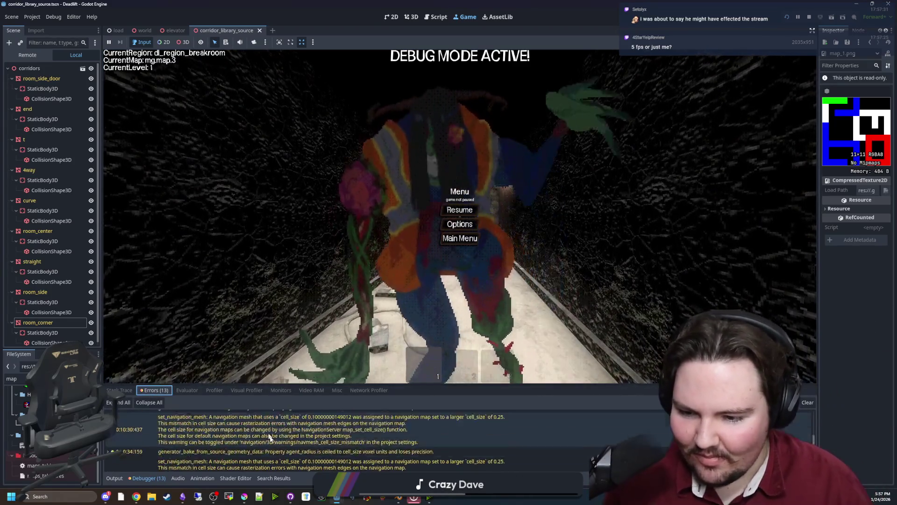
scroll(274, 444, "up", 5)
double_click(273, 436)
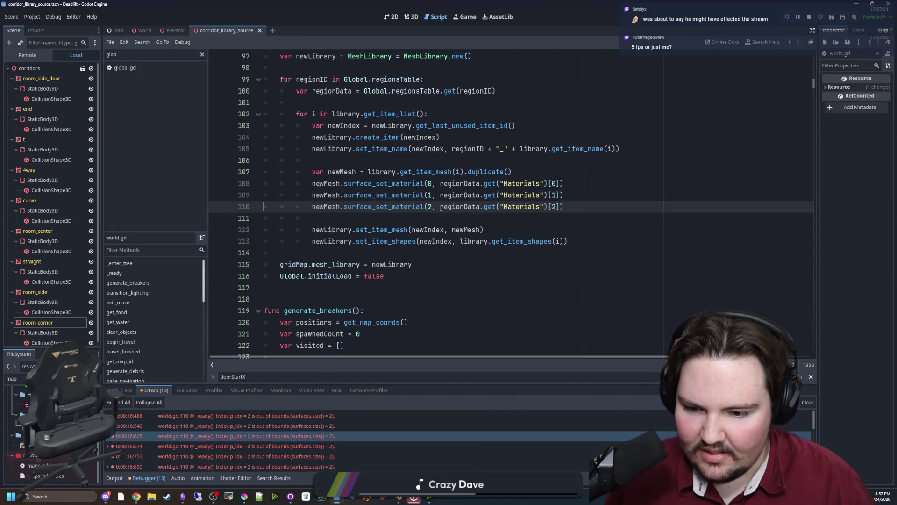
left_click(488, 216)
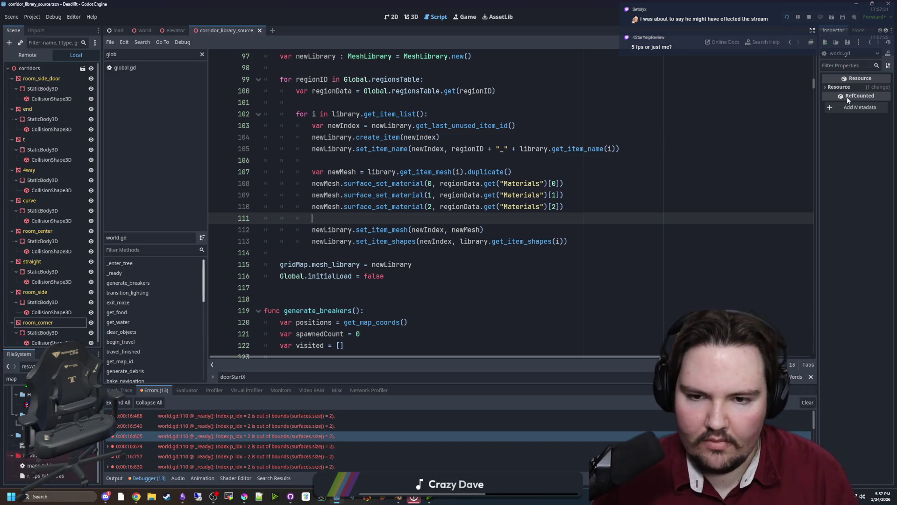
left_click(810, 21)
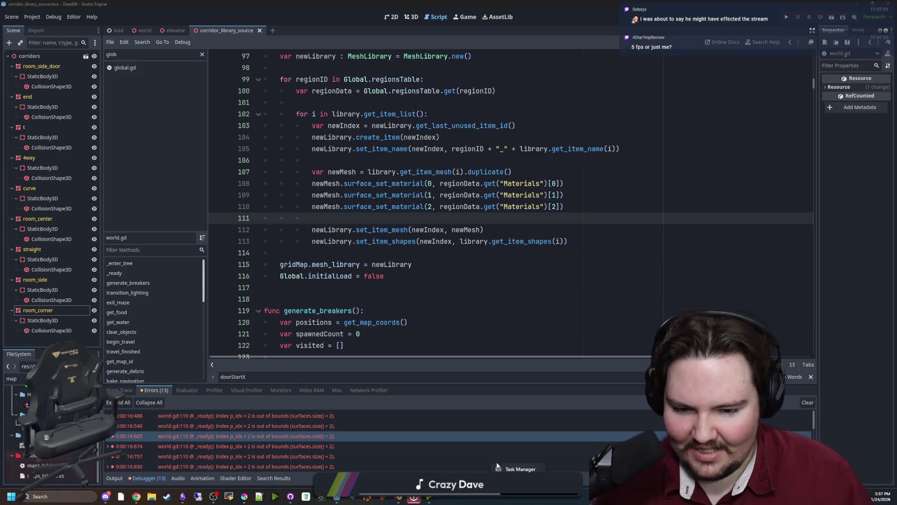
left_click(518, 469)
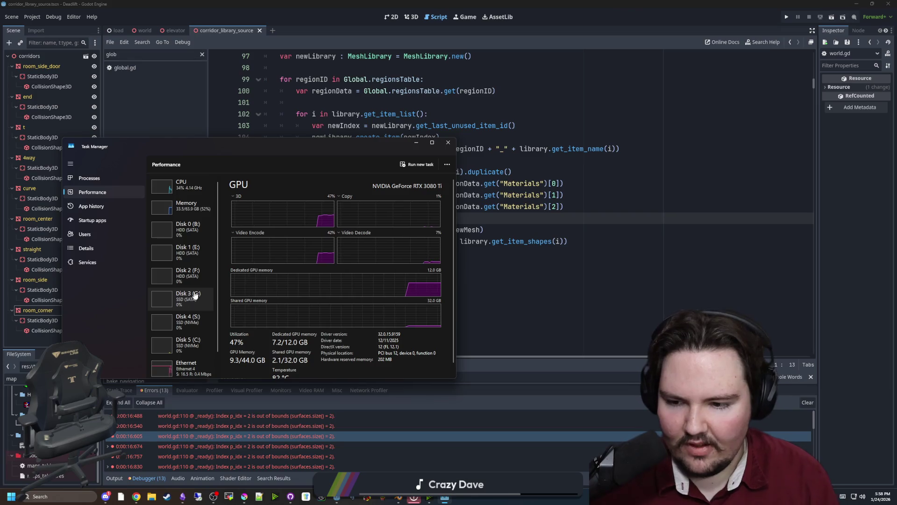
scroll(195, 295, "down", 1)
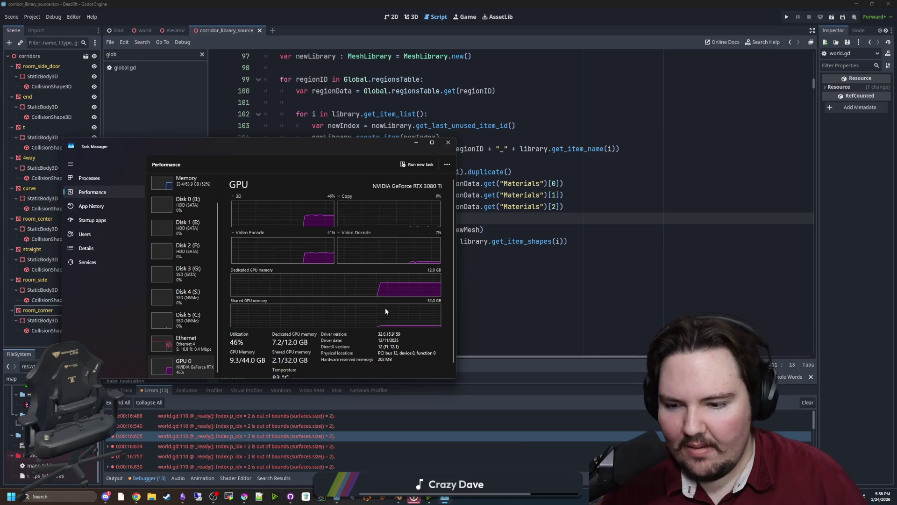
scroll(335, 423, "down", 5)
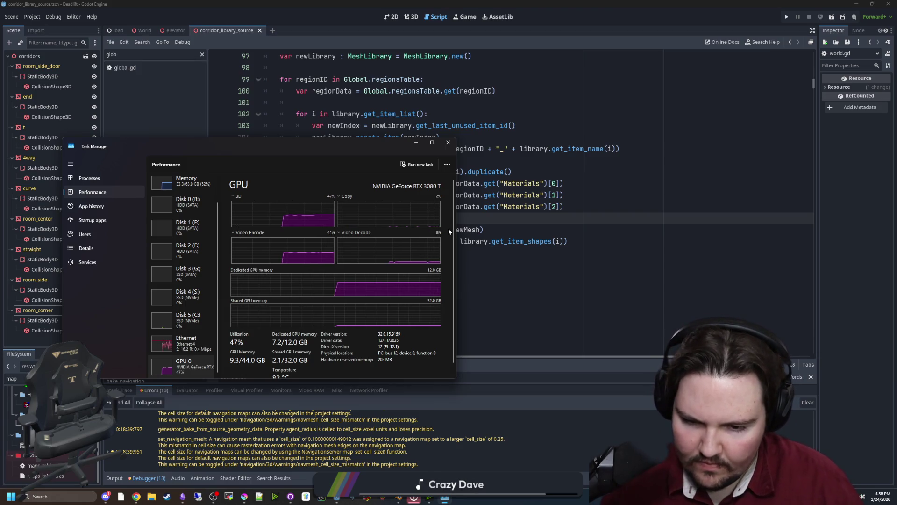
left_click(449, 143)
left_click(575, 241)
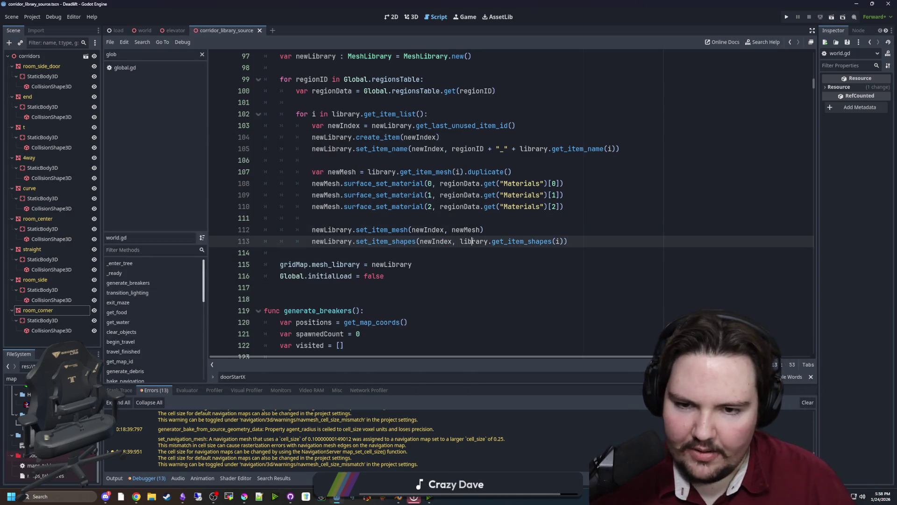
left_click(481, 220)
key("ctrl+s")
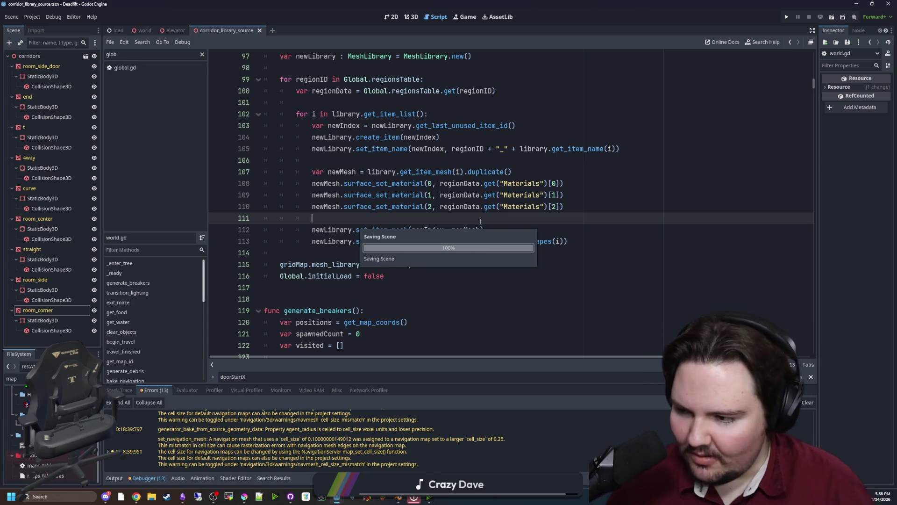
Step: Run the project so it plays through the splash screens to the main menu
left_click(787, 17)
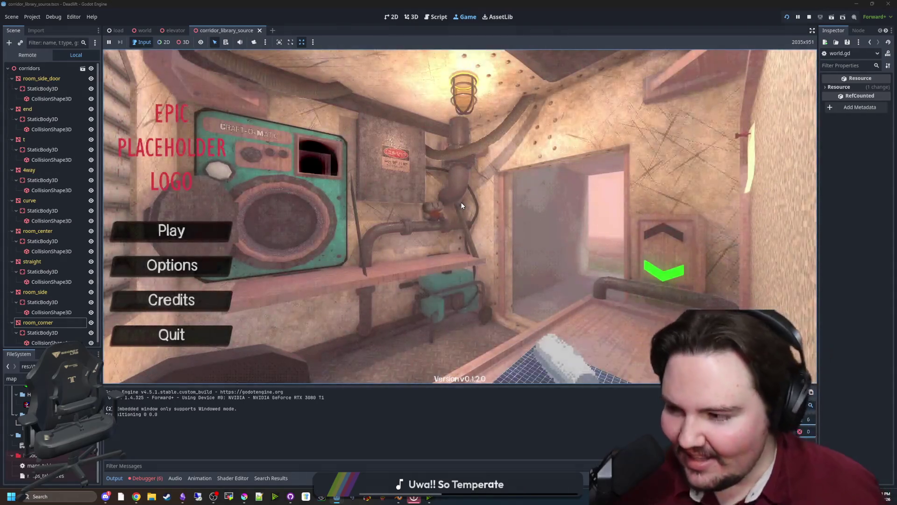
Step: Start playing, then turn the Music volume down to 0 in the pause menu's sound options
left_click(213, 234)
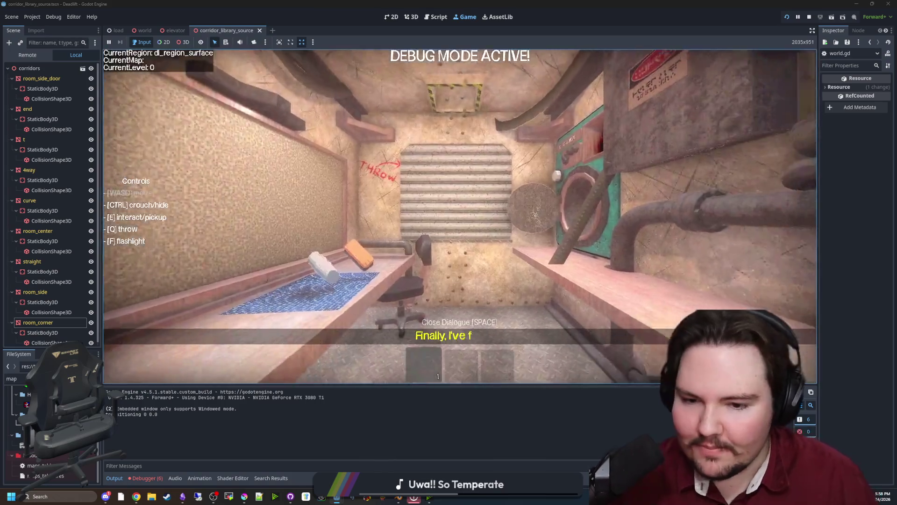
key("Escape")
left_click(461, 223)
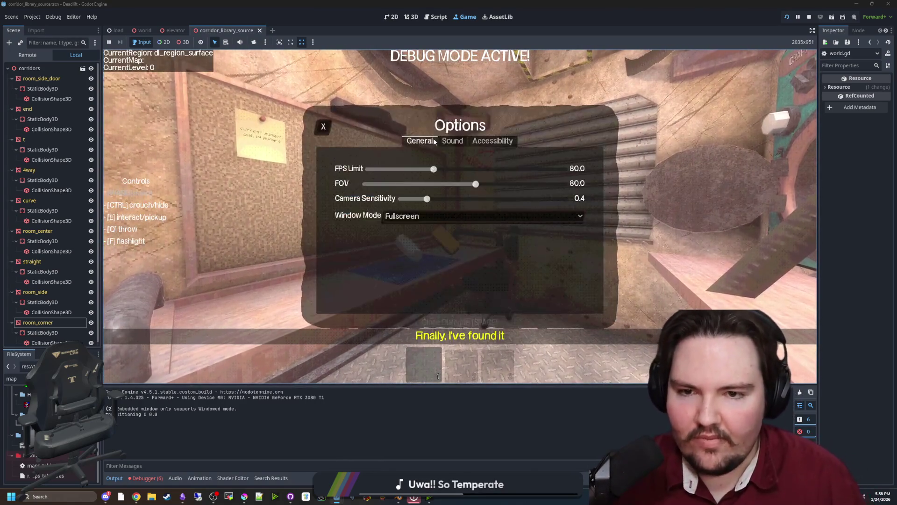
left_click(453, 140)
left_click(366, 183)
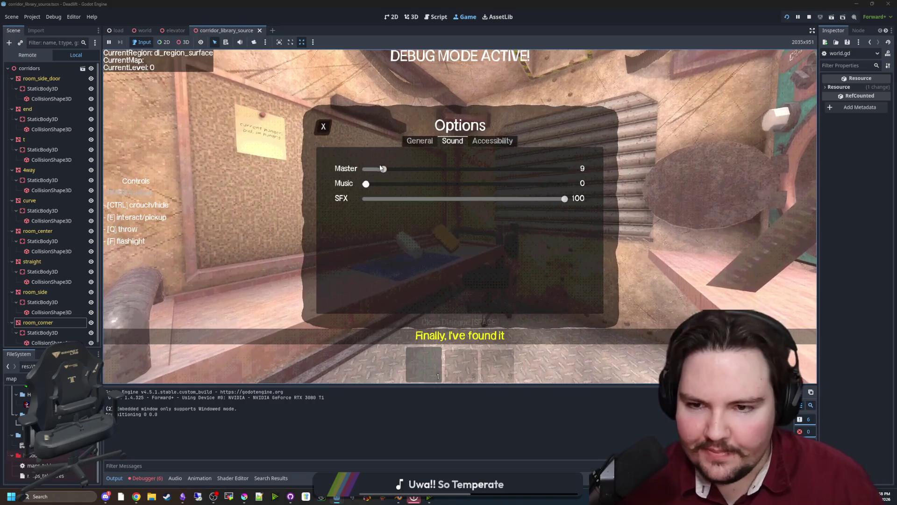
key("Escape")
key("Escape")
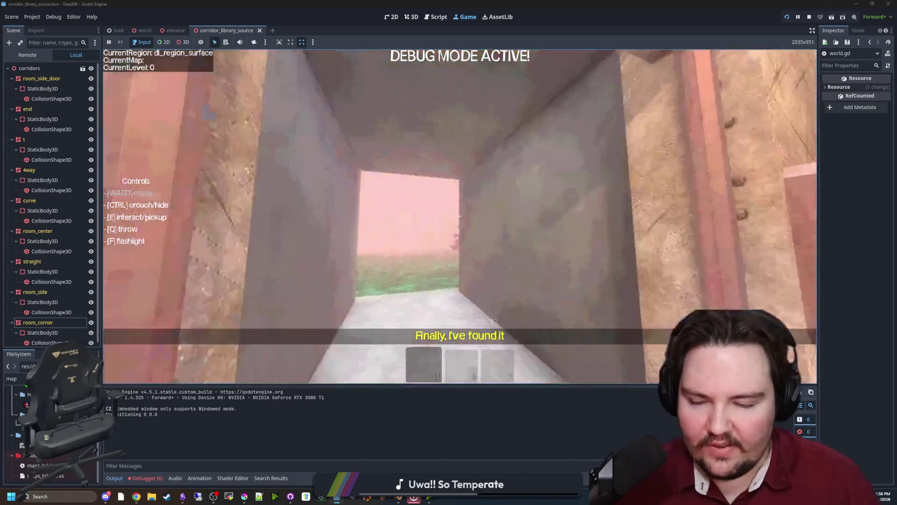
Step: Walk out into the foggy field, pick up the rock and throw it ahead
key("w")
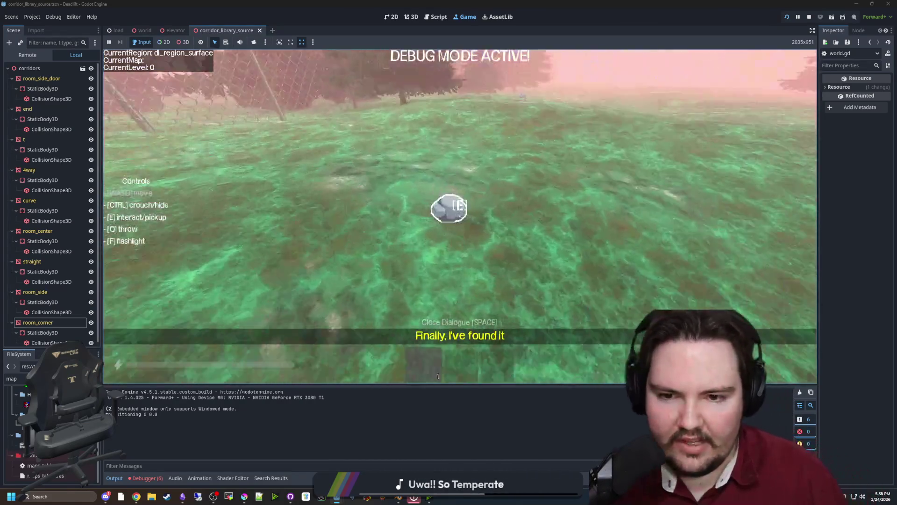
key("e")
key("q")
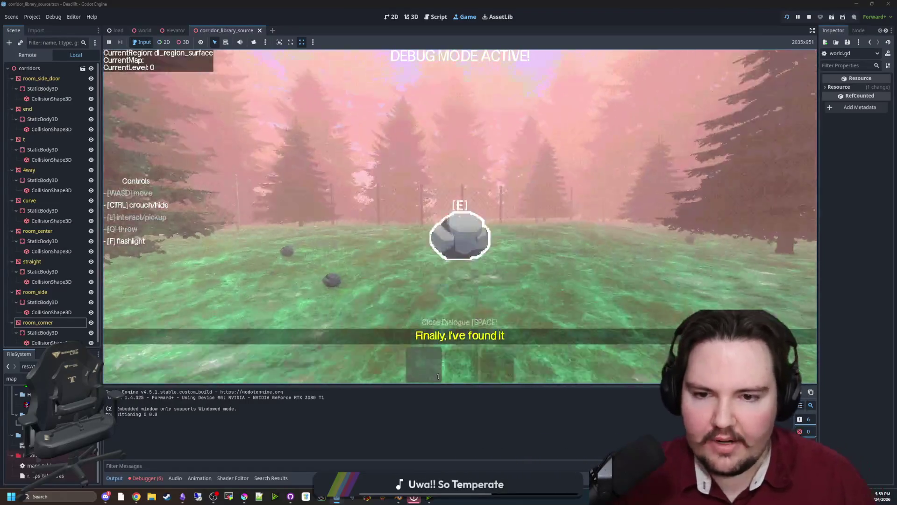
key("w")
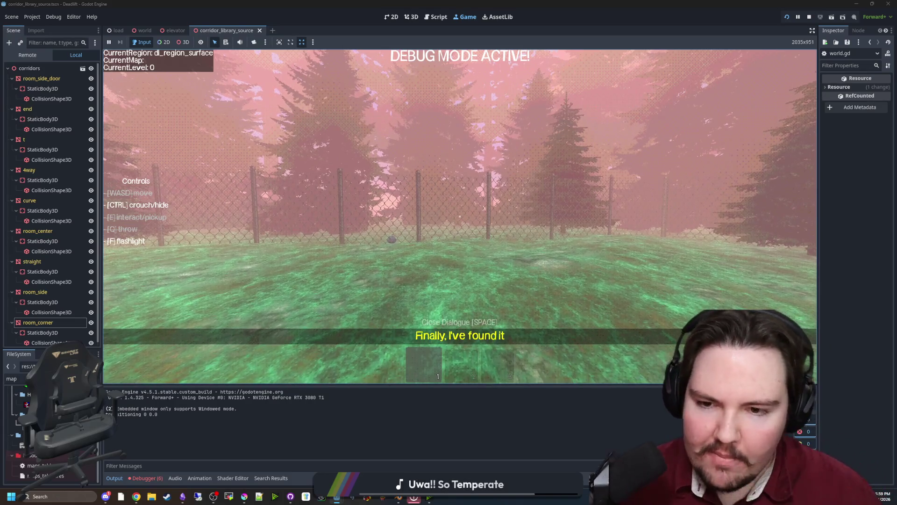
Step: Walk up to the chain-link fence and pick up the rock lying there
key("w")
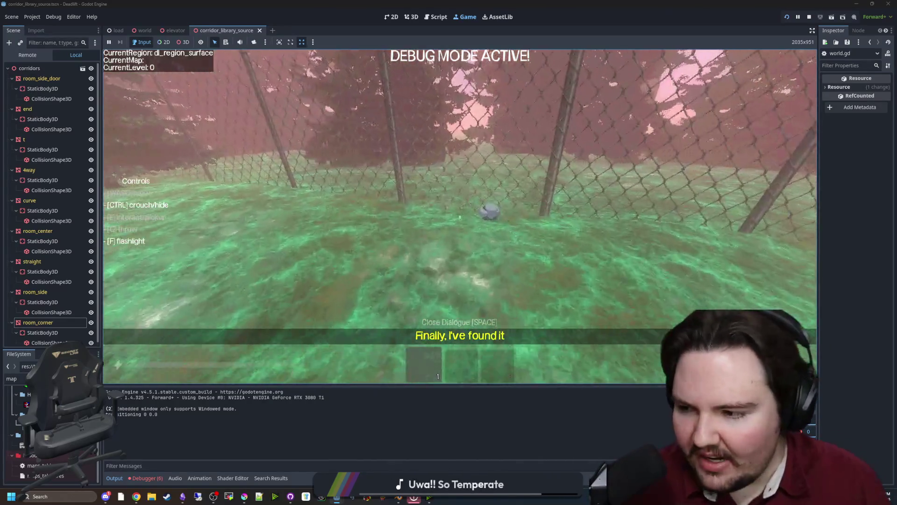
key("e")
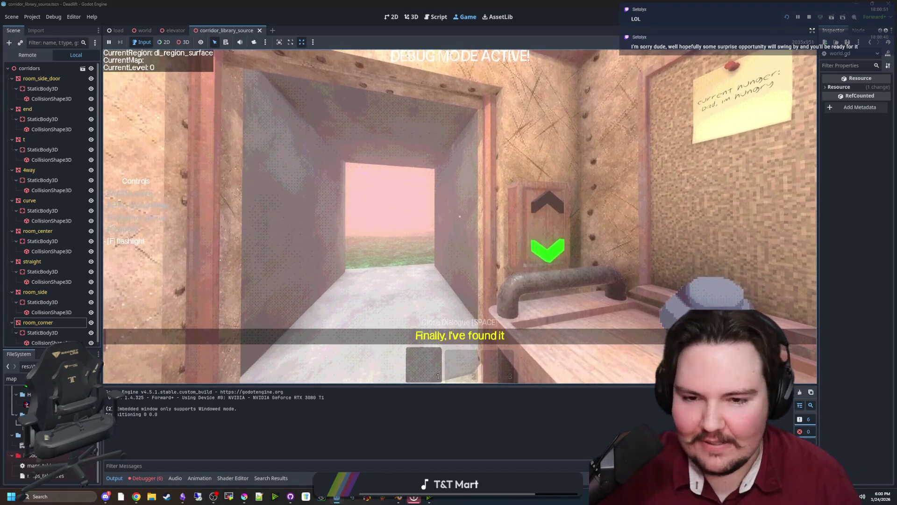
Step: Walk from the elevator across the field toward the fence and the walled building, then back through the doorway
key("w")
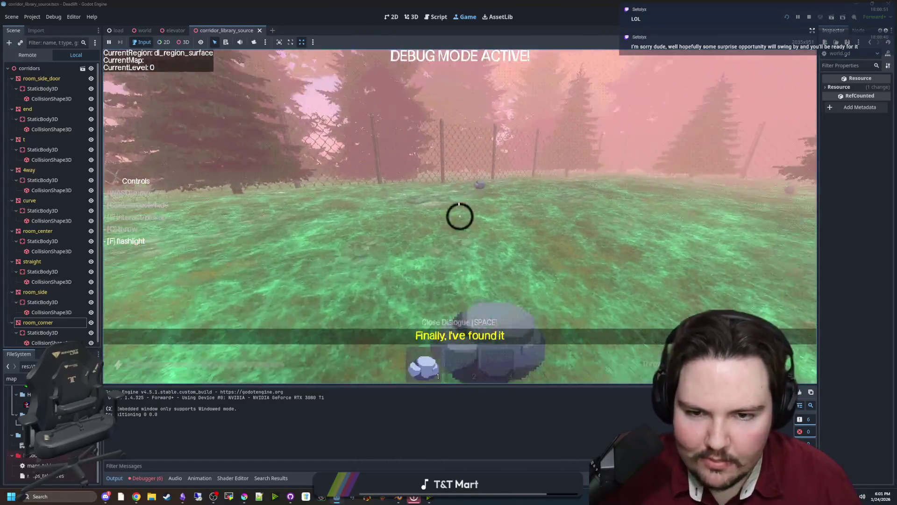
key("w")
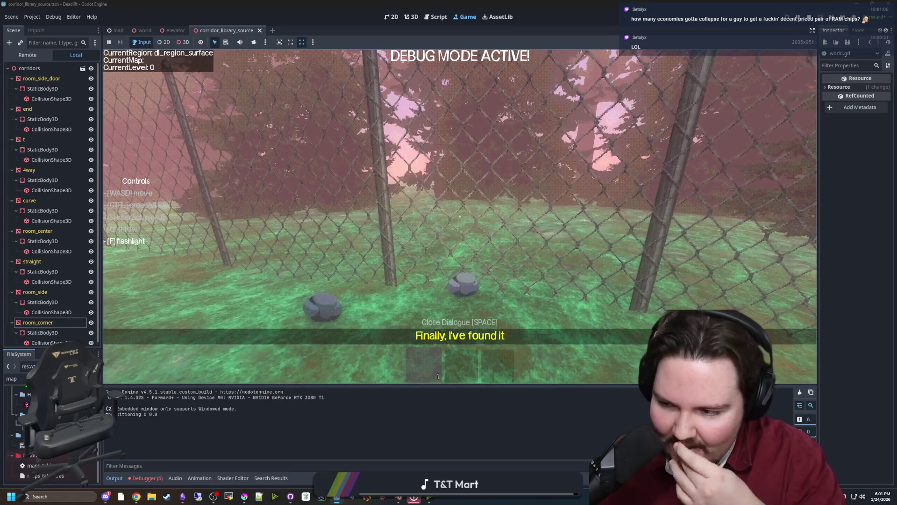
mouse_move(460, 215)
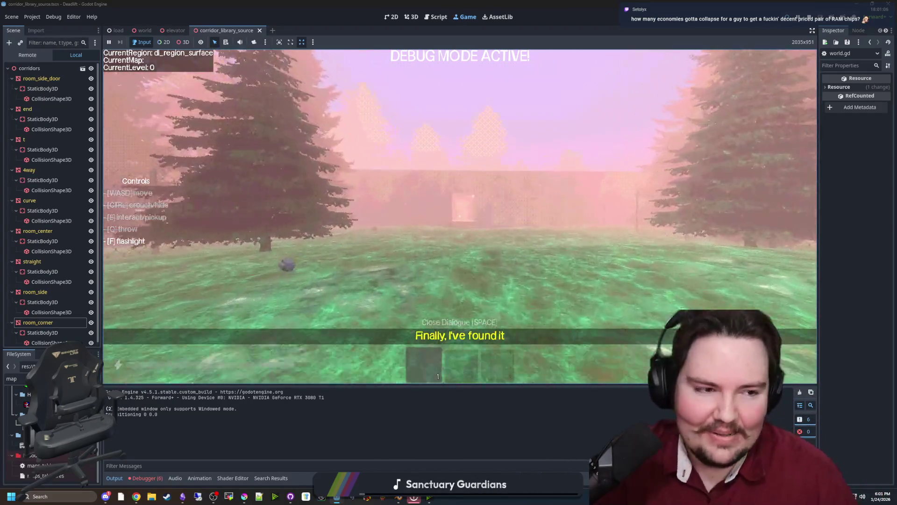
key("w")
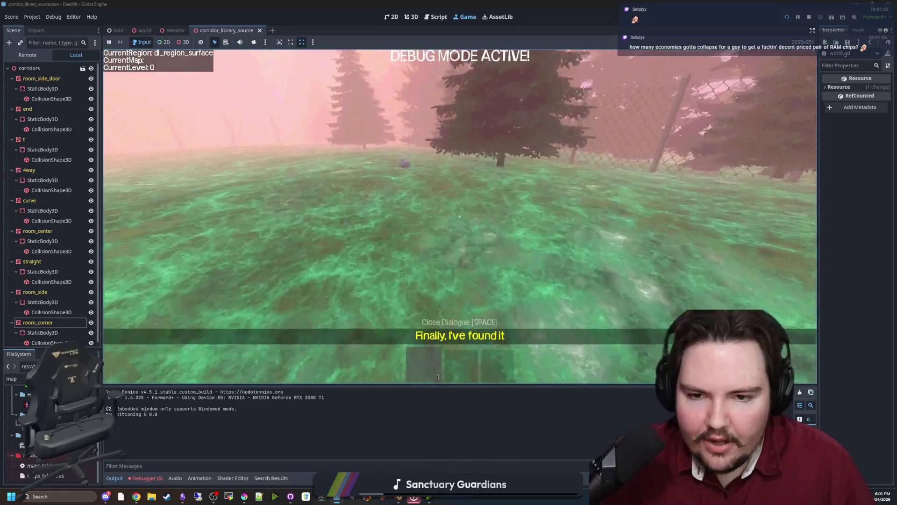
key("shift+w")
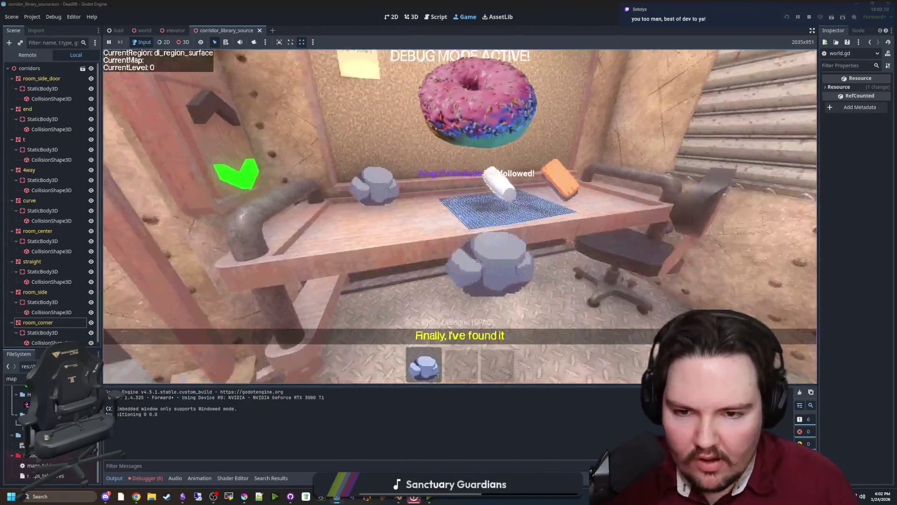
Step: Stop the running game and open maps_table.gd from the FileSystem filtered for 'map'
key("Escape")
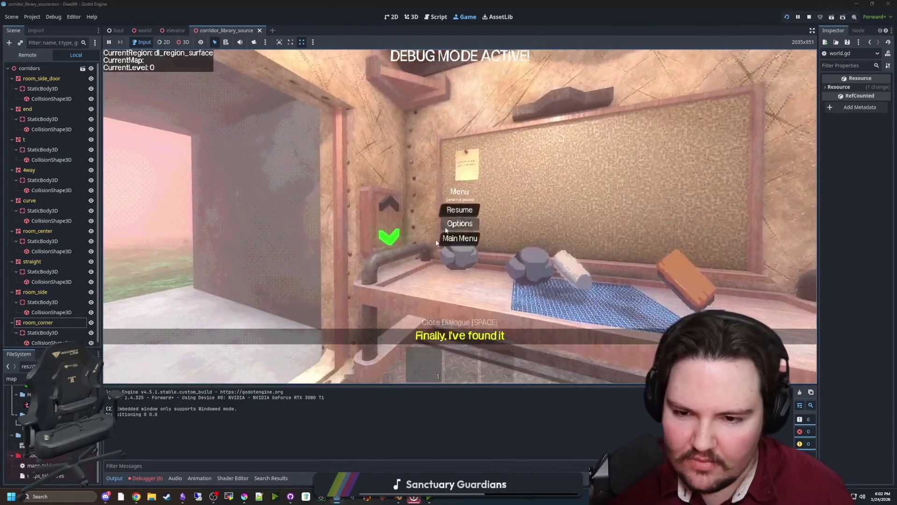
left_click(810, 16)
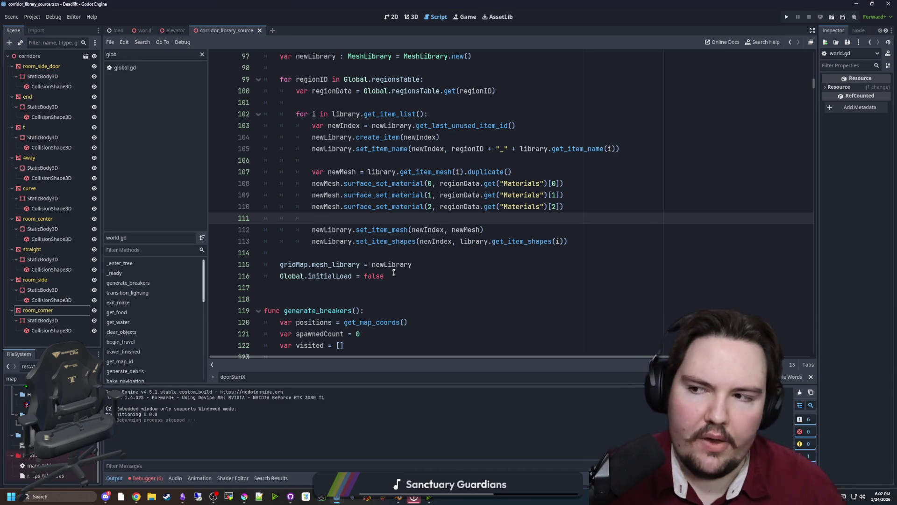
scroll(444, 217, "up", 15)
left_click(14, 379)
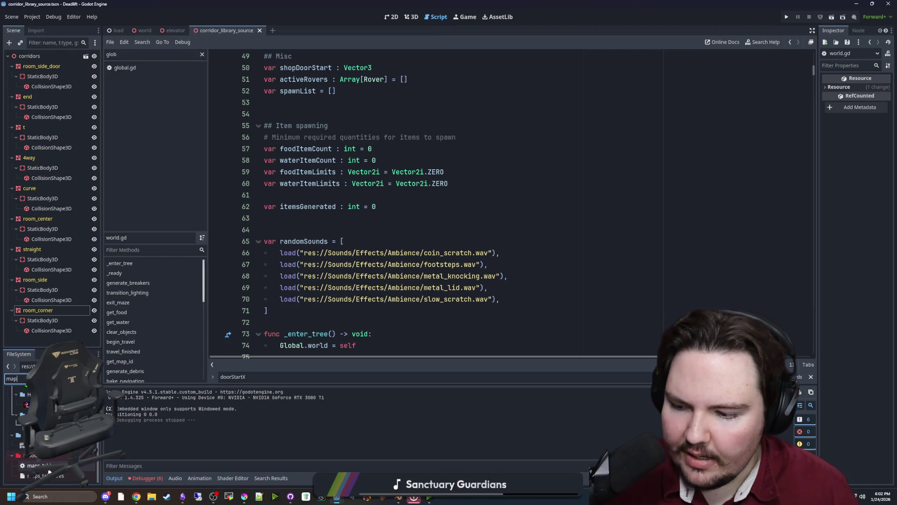
double_click(38, 465)
scroll(367, 241, "down", 10)
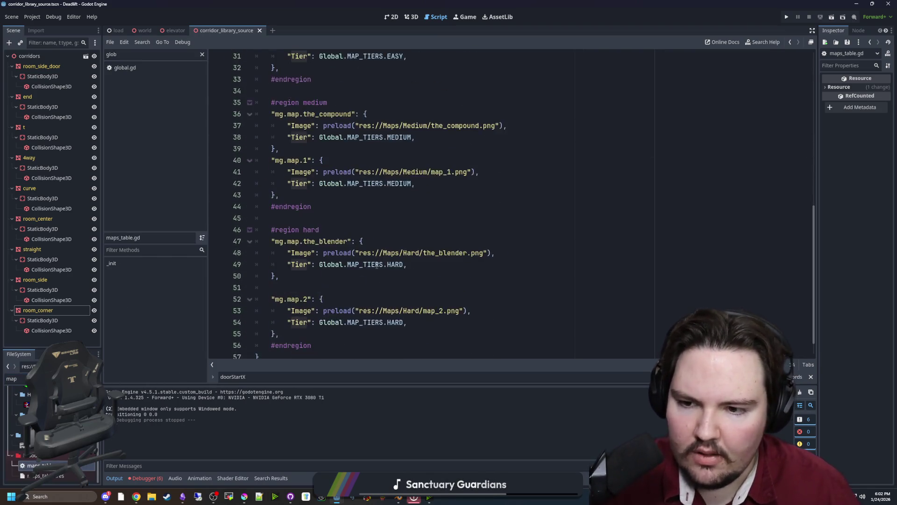
Step: Select all the existing map entries and comment them out with Ctrl+K
left_click(309, 316)
mouse_move(309, 315)
left_mouse_down()
mouse_move(299, 299)
mouse_move(281, 70)
mouse_move(274, 268)
left_mouse_up()
scroll(301, 291, "down", 6)
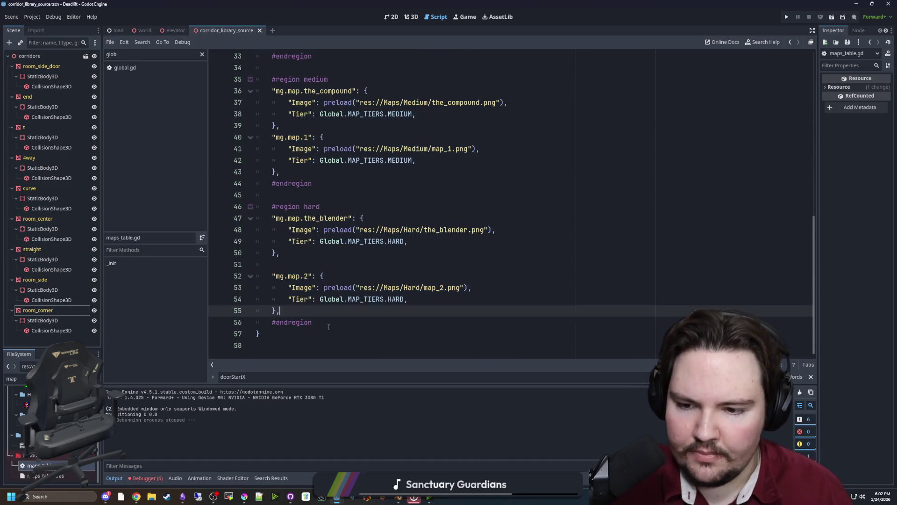
mouse_move(283, 311)
left_mouse_down()
mouse_move(276, 287)
mouse_move(288, 289)
mouse_move(271, 293)
mouse_move(243, 198)
left_mouse_up()
key("ctrl+k")
Step: Copy the mg.map.3 entry, paste it at the top of the data list and uncomment it
left_click(244, 198)
left_click_drag(284, 241, 246, 206)
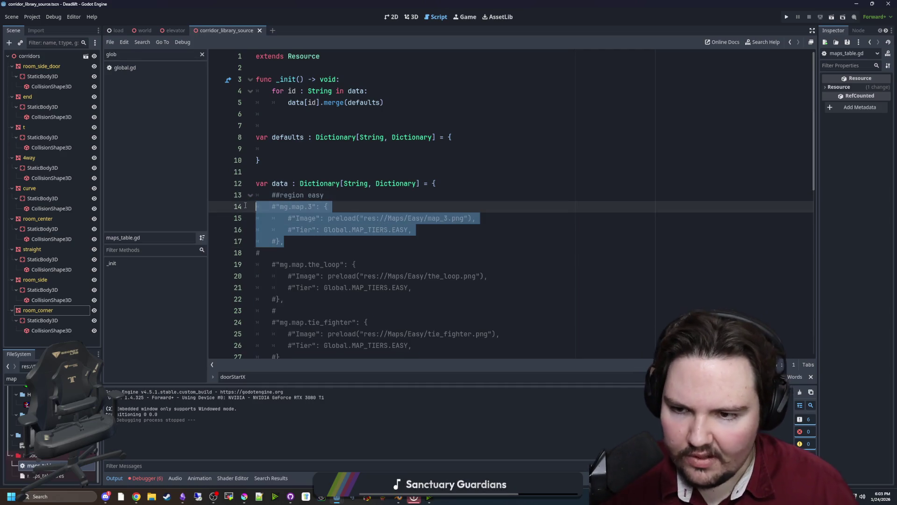
key("ctrl+c")
left_click(437, 184)
key("Return")
key("ctrl+v")
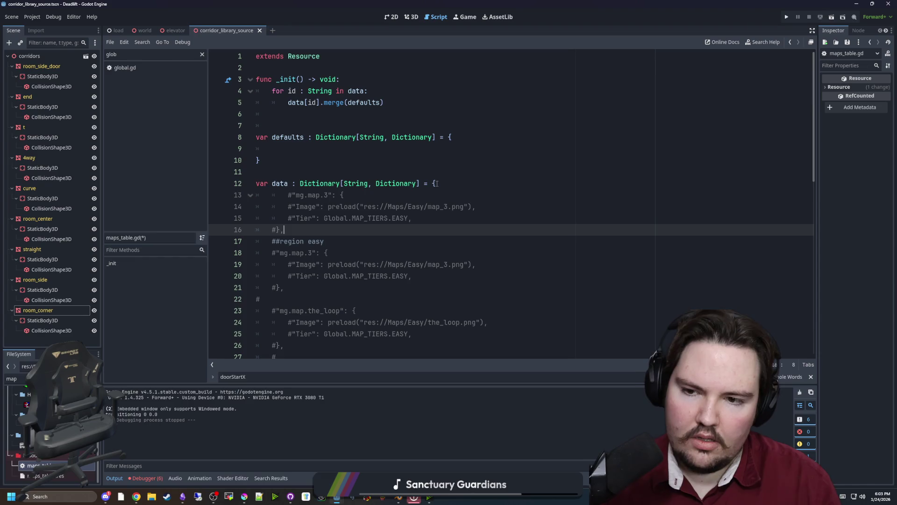
mouse_move(294, 230)
left_mouse_down()
mouse_move(234, 183)
mouse_move(216, 198)
left_mouse_up()
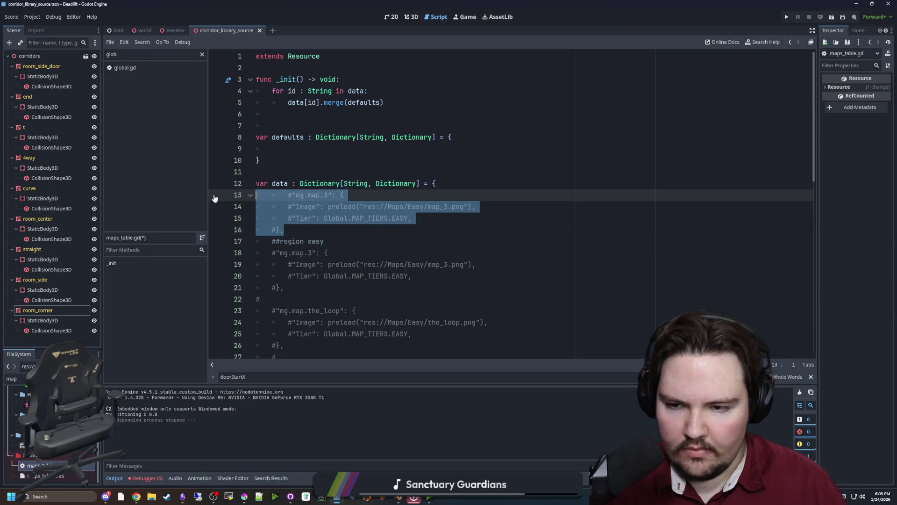
key("ctrl+k")
Step: Fix the new entry's indent and change its image path to map_roomy.png
left_click(282, 192)
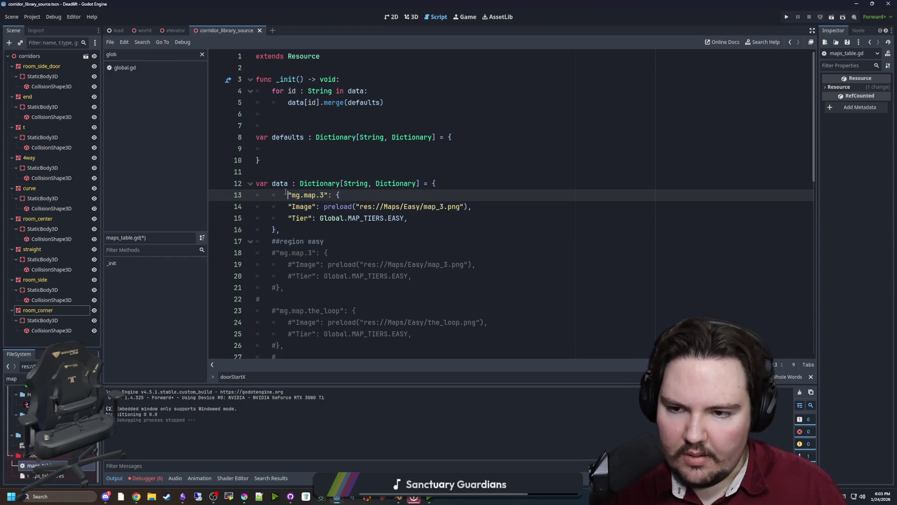
key("BackSpace")
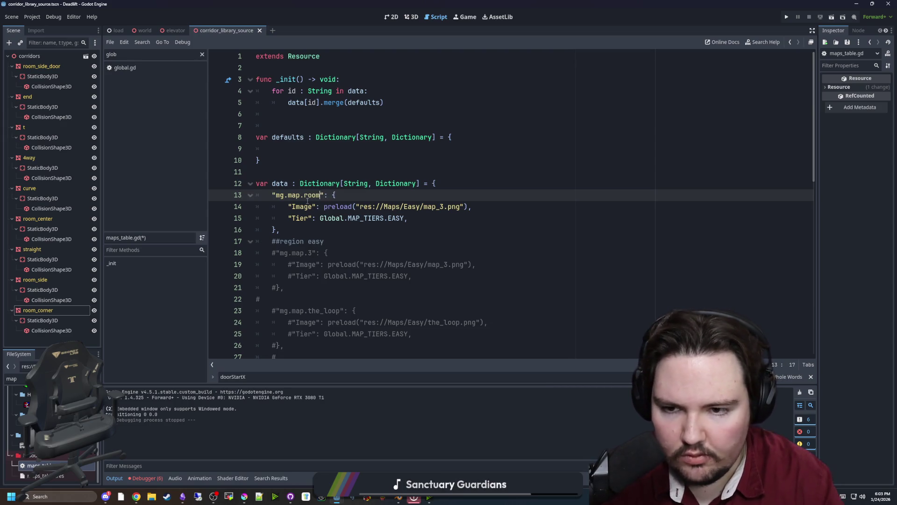
type("y")
left_click(444, 207)
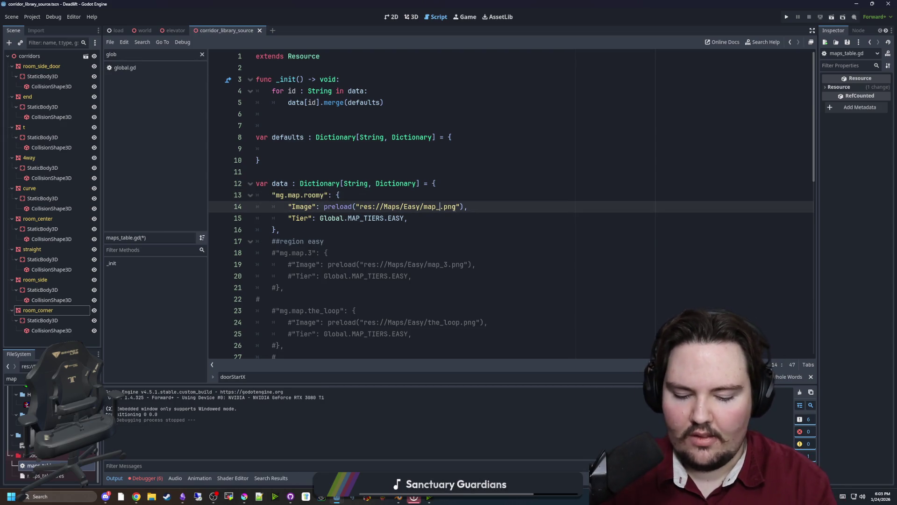
type("roomy")
key("Down")
key("Down")
key("Down")
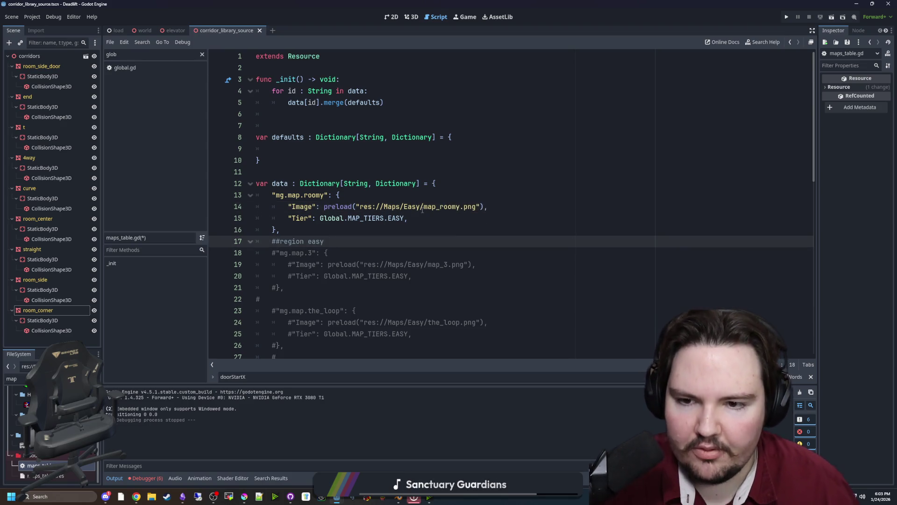
double_click(434, 209)
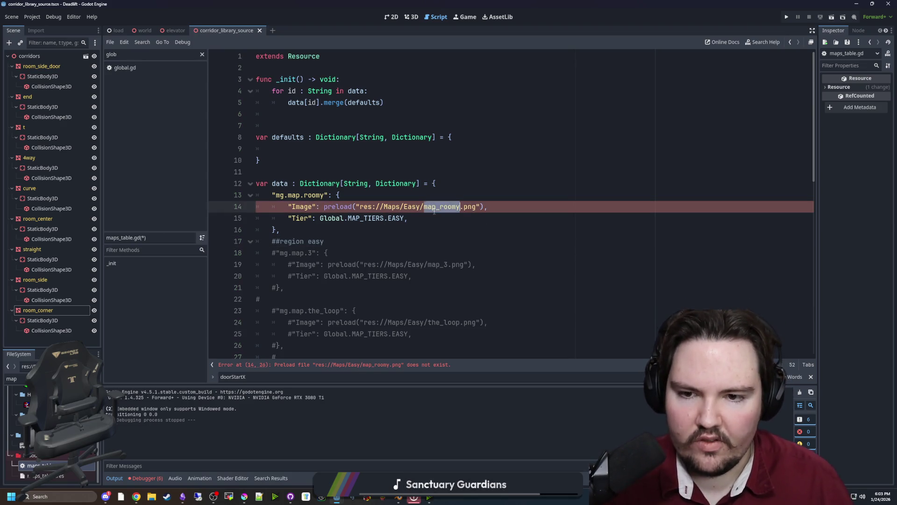
left_click(472, 233)
left_click_drag(360, 206, 477, 207)
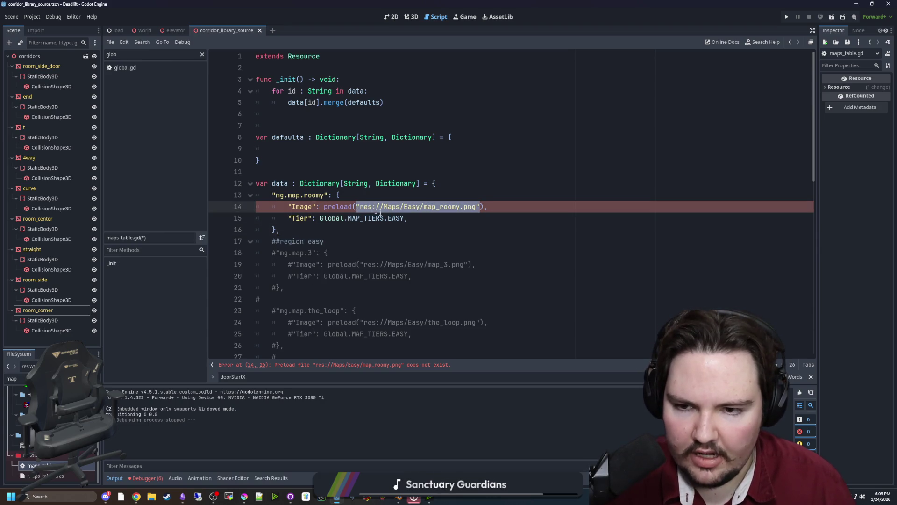
left_click(434, 234)
Step: Switch to Krita and open map_3.png from the maze-game Maps/Easy folder
left_click(244, 496)
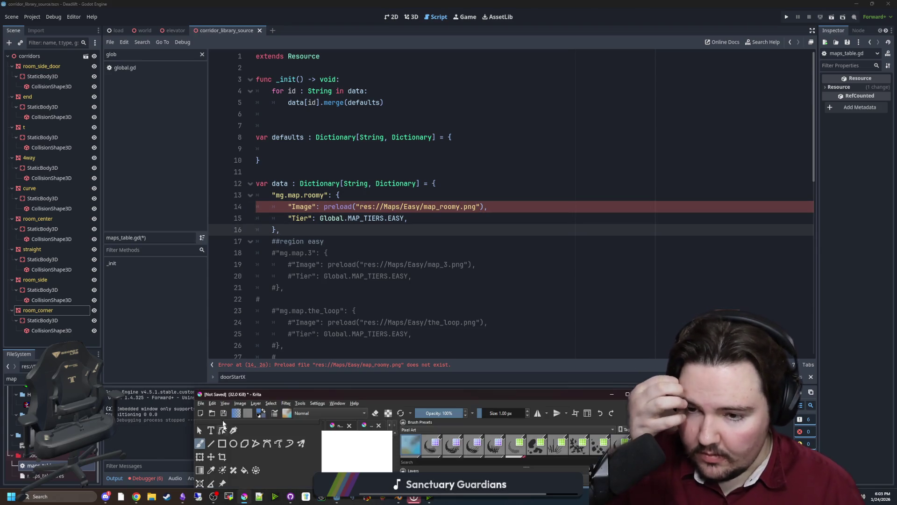
double_click(276, 392)
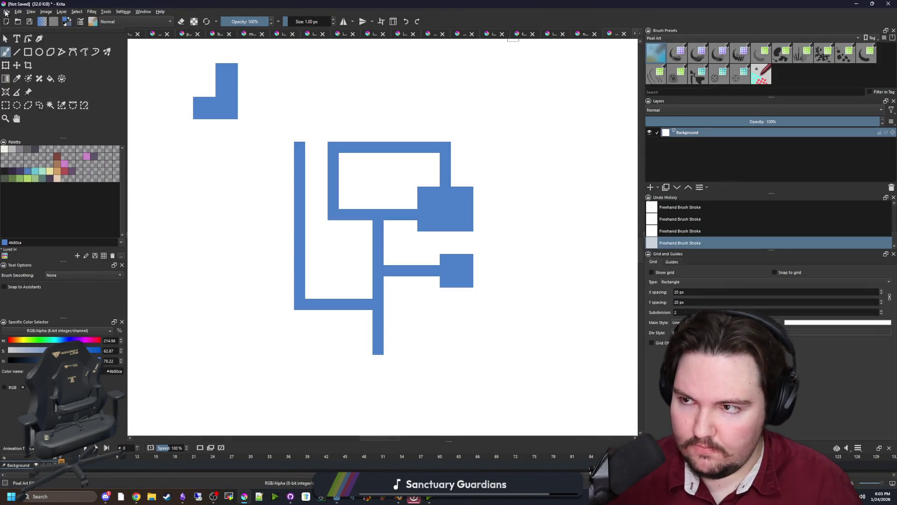
left_click(7, 11)
left_click(17, 27)
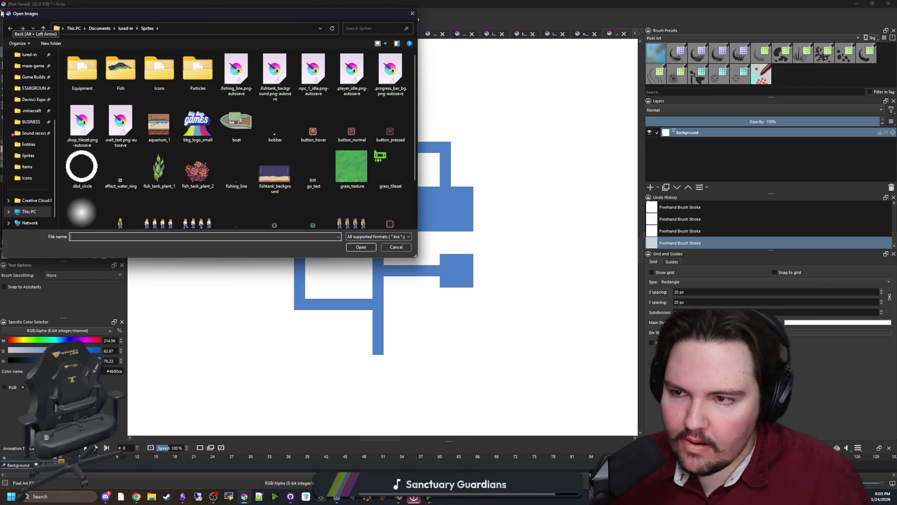
scroll(31, 160, "up", 3)
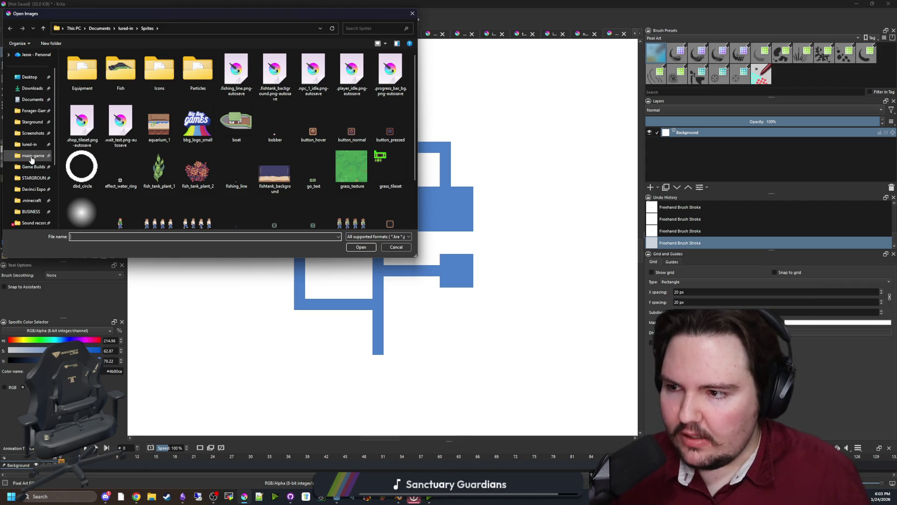
left_click(32, 157)
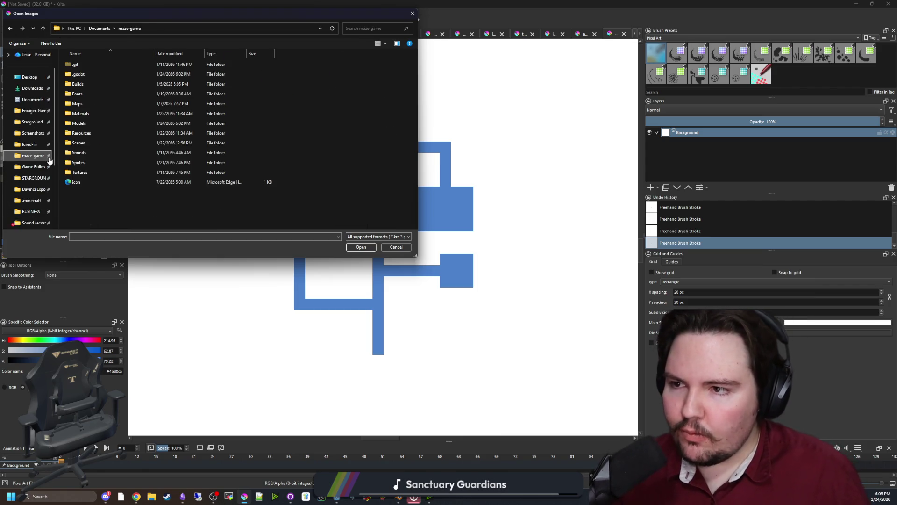
double_click(91, 104)
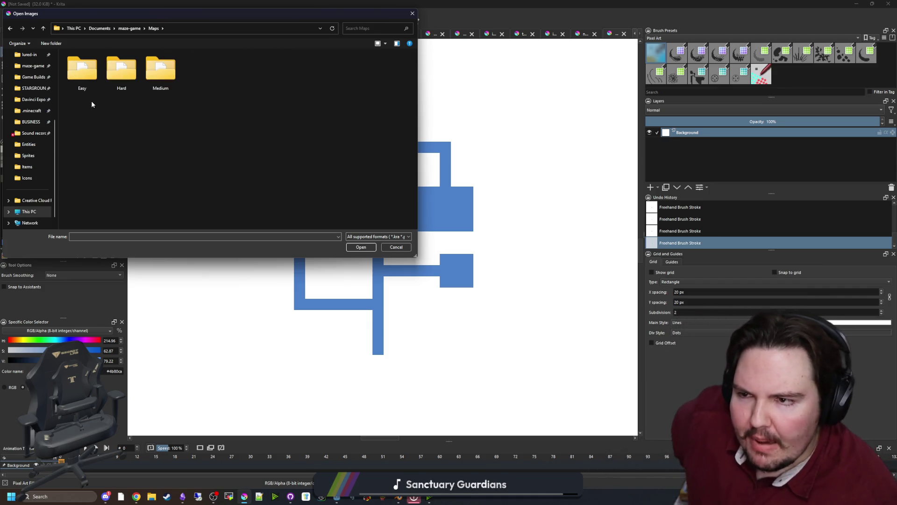
double_click(108, 83)
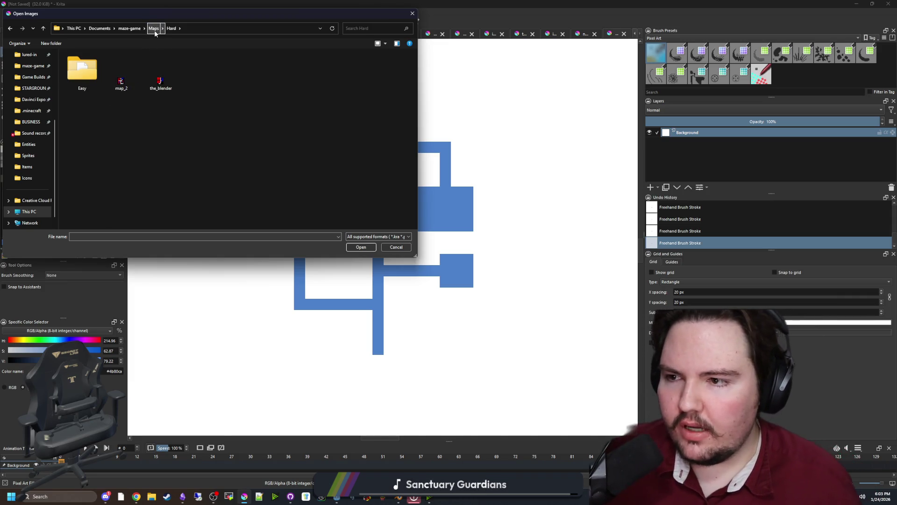
left_click(154, 28)
double_click(84, 78)
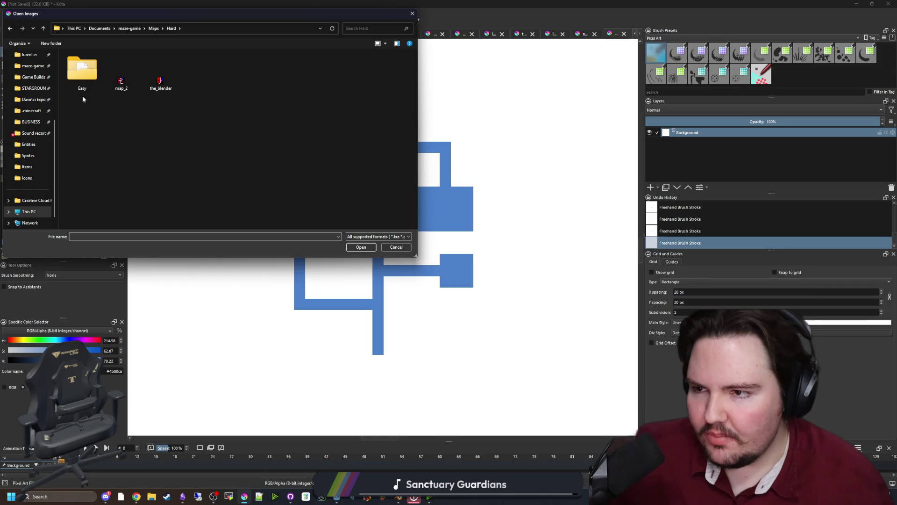
left_click(154, 28)
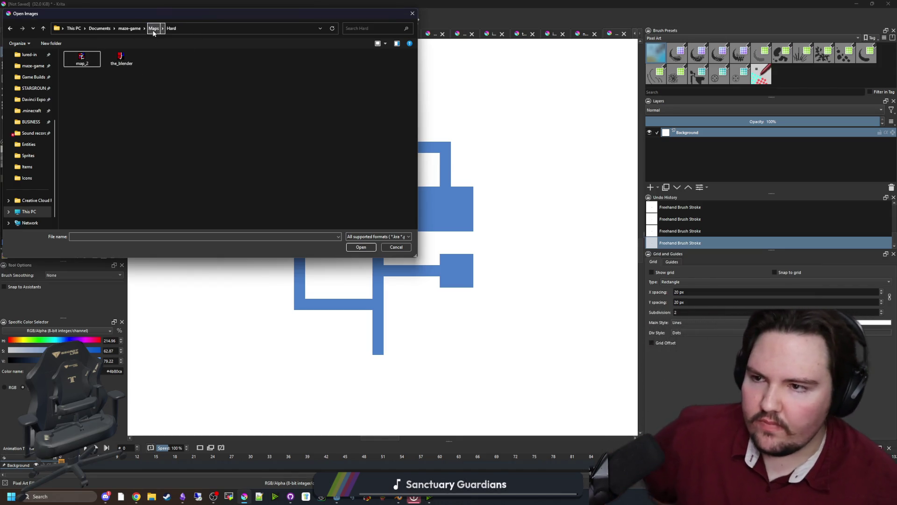
double_click(85, 82)
double_click(83, 85)
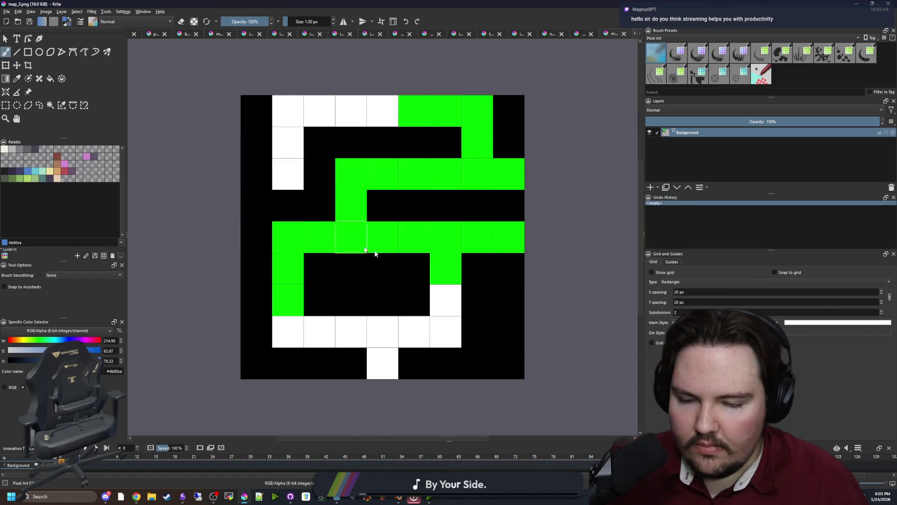
Step: Sample black and fill over the old green path and white cells to blank the maze
key("p")
left_click(387, 299)
key("f")
left_click(301, 284)
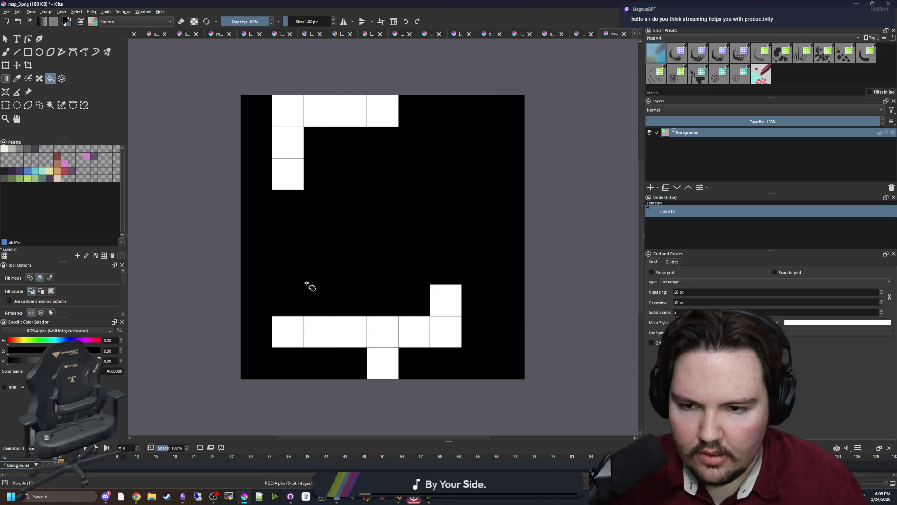
left_click(299, 118)
key("b")
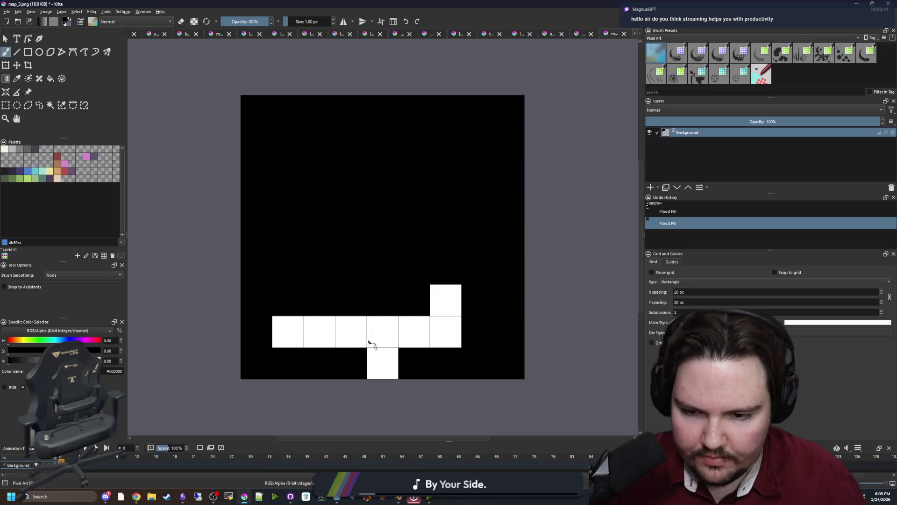
left_click_drag(360, 332, 280, 332)
left_click_drag(470, 345, 444, 306)
Step: Paint two white rooms joined by a narrow corridor, widening the top room on both sides
left_click(371, 351, "ctrl")
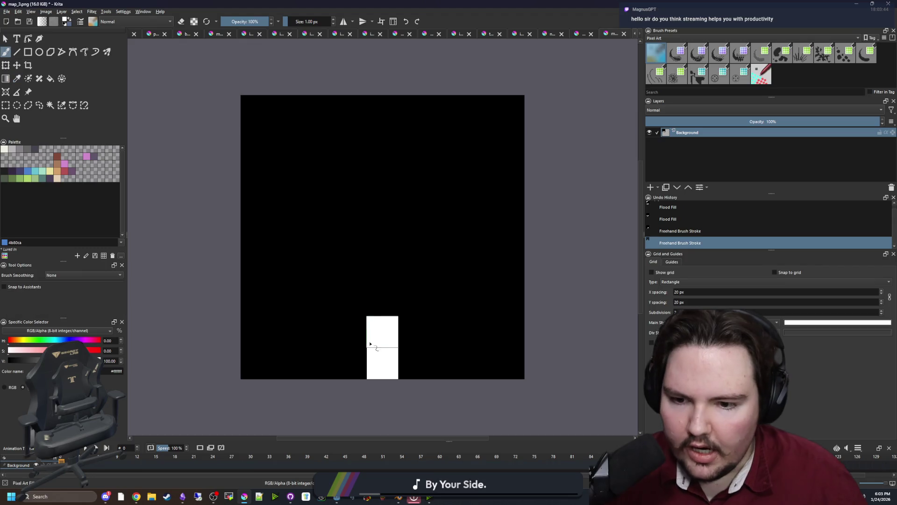
mouse_move(351, 332)
left_mouse_down()
mouse_move(401, 307)
mouse_move(412, 269)
mouse_move(351, 269)
mouse_move(392, 172)
left_mouse_up()
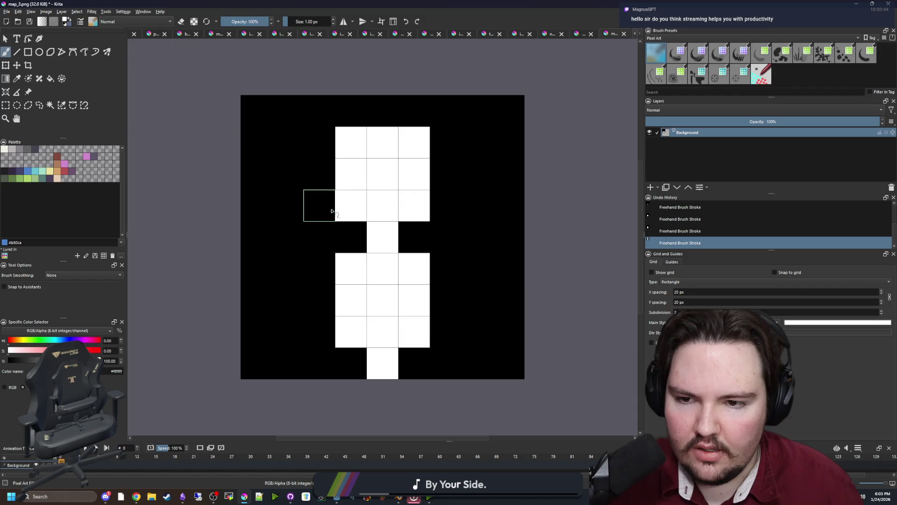
left_click_drag(322, 205, 322, 140)
left_click_drag(446, 141, 435, 217)
scroll(340, 244, "down", 2)
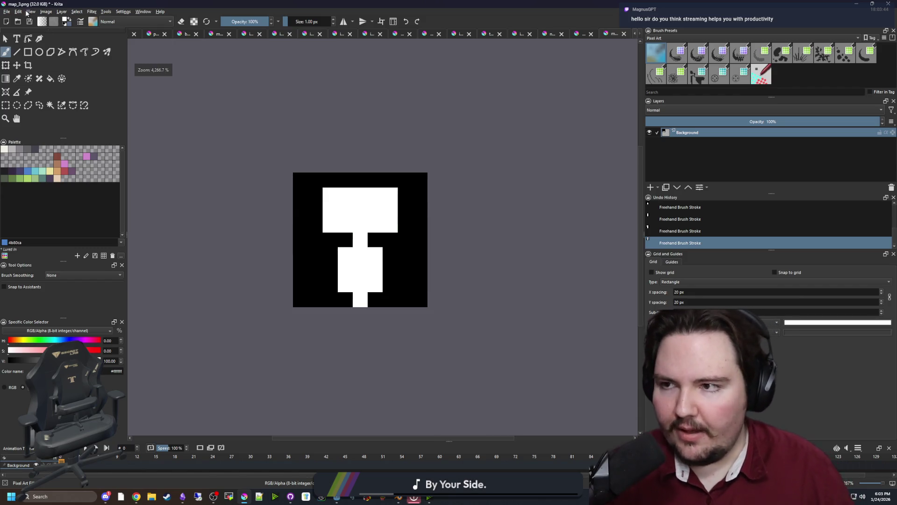
Step: Save the image as map_roomy.png in the Easy maps folder and return to Godot
left_click(7, 11)
key("Escape")
key("ctrl+shift+s")
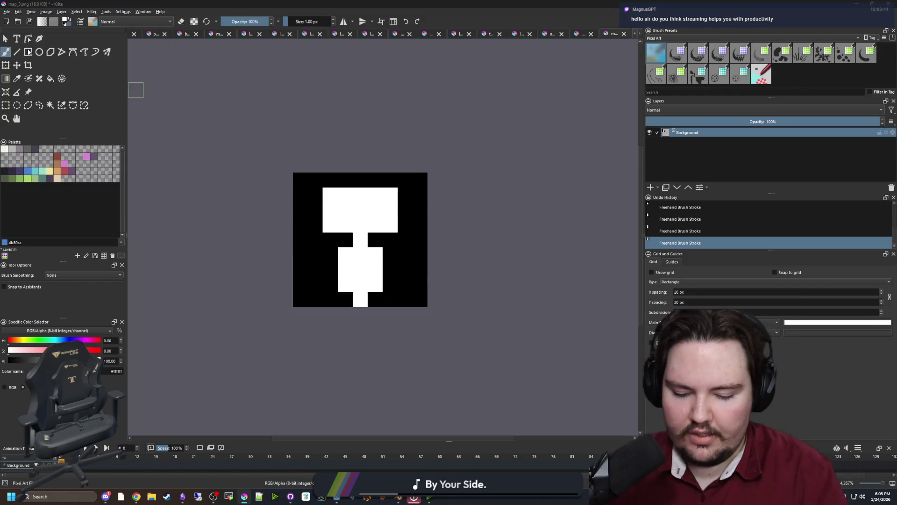
type("map_roomy")
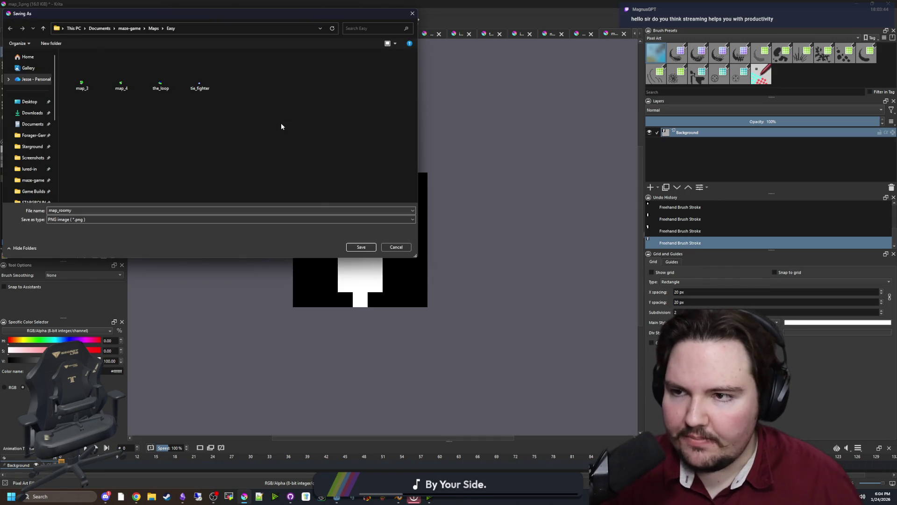
left_click(361, 247)
left_click(480, 317)
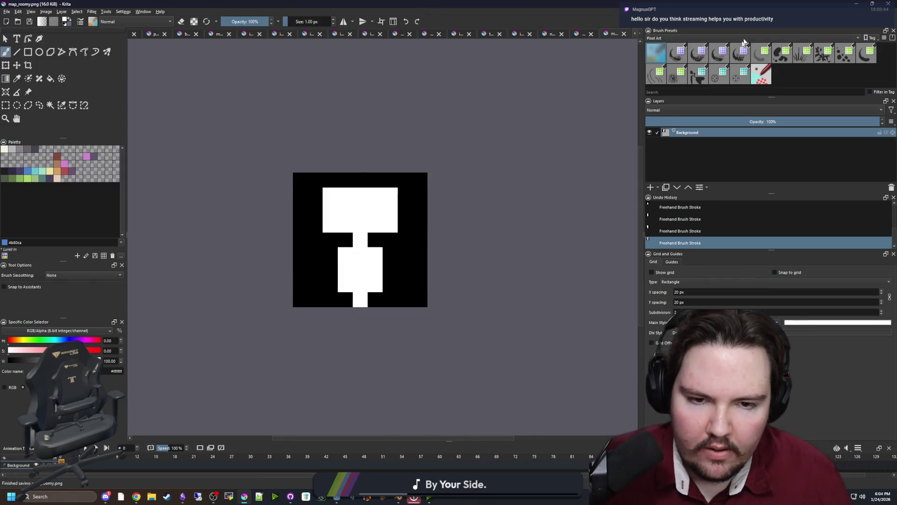
key("alt+Tab")
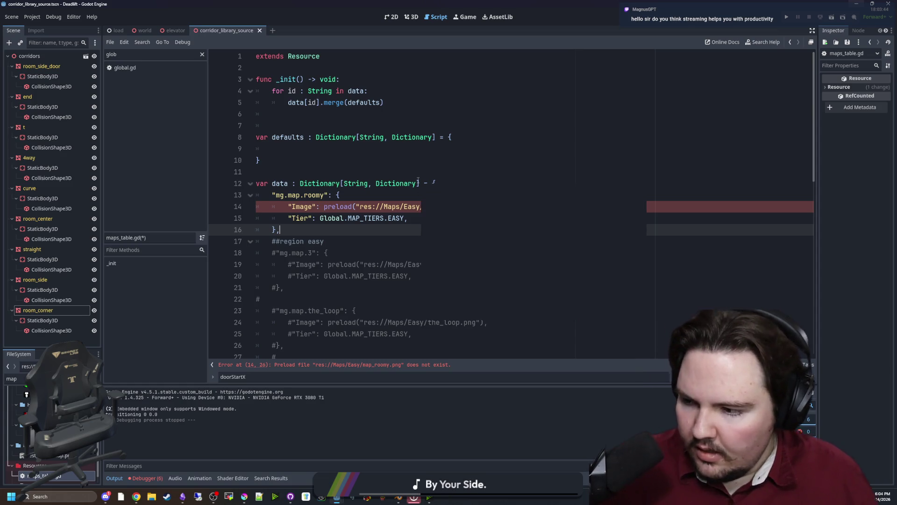
Step: Cut and re-paste the map_roomy preload call on line 14 so it reloads, then save maps_table.gd
mouse_move(418, 180)
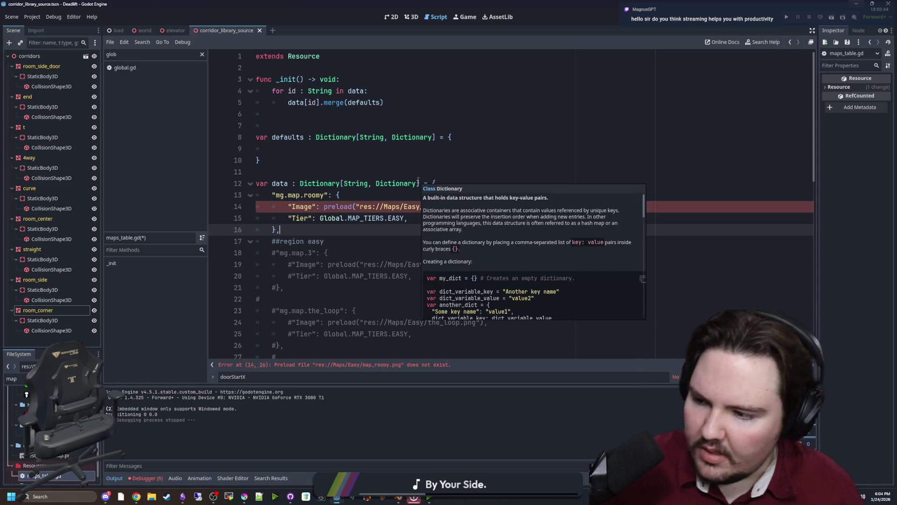
left_click(418, 181)
left_click_drag(488, 207, 322, 206)
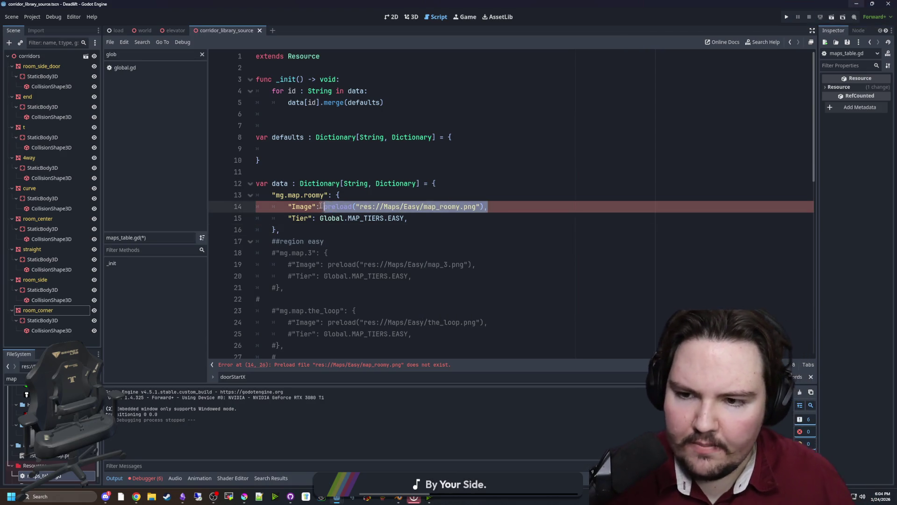
key("shift+Home")
key("ctrl+x")
key("ctrl+v")
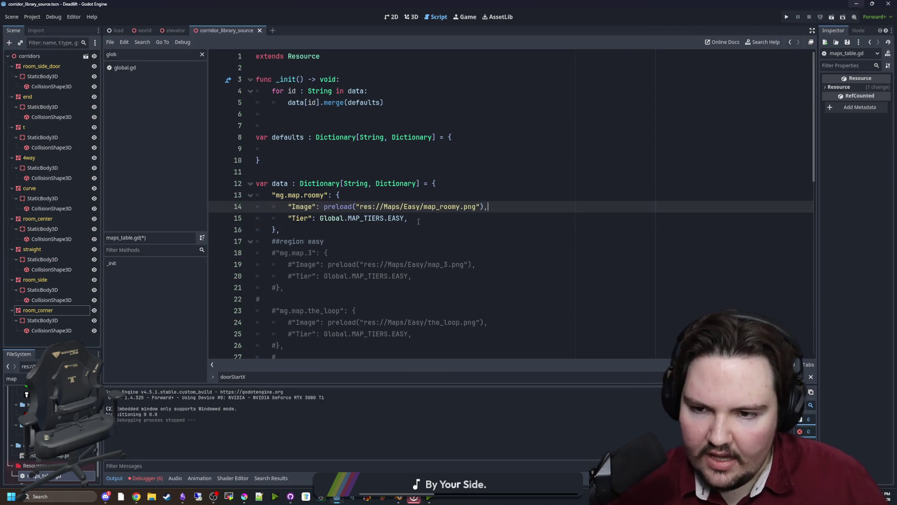
left_click(409, 157)
key("ctrl+s")
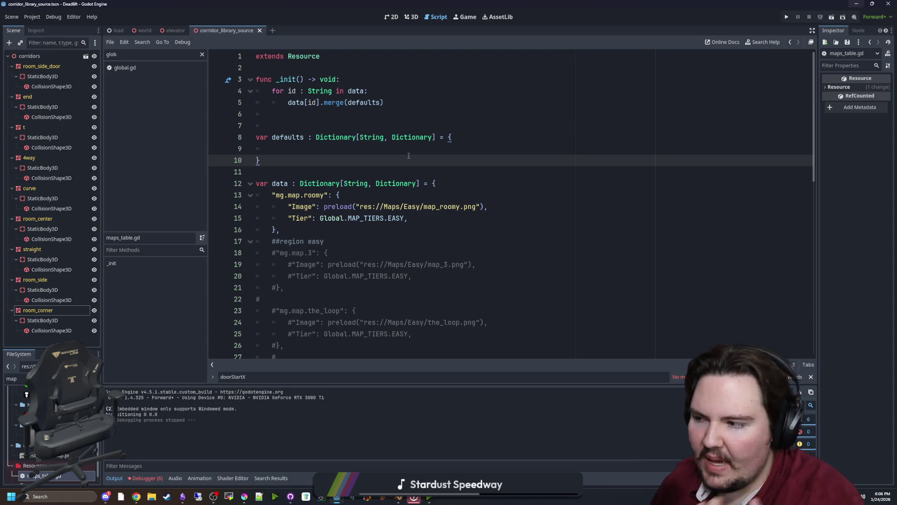
Step: Save with Ctrl+S and launch the game with Run Project
left_click(346, 246)
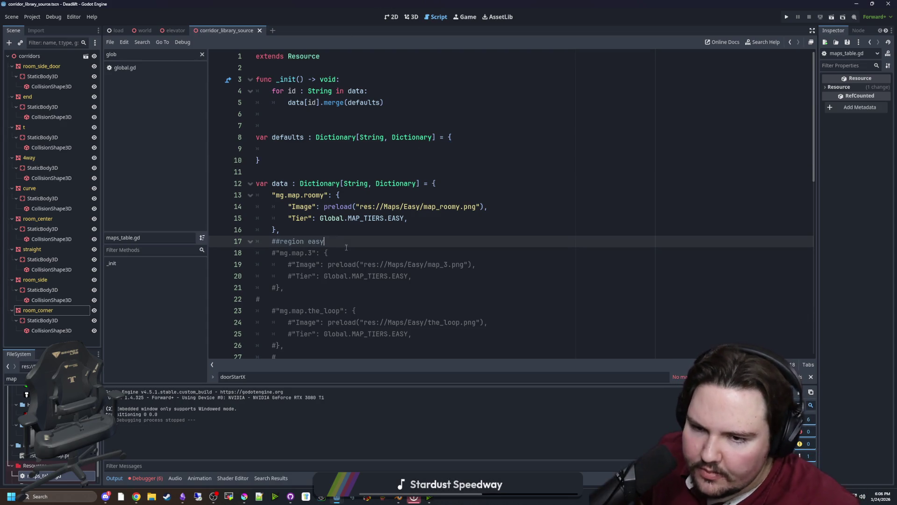
left_click(355, 234)
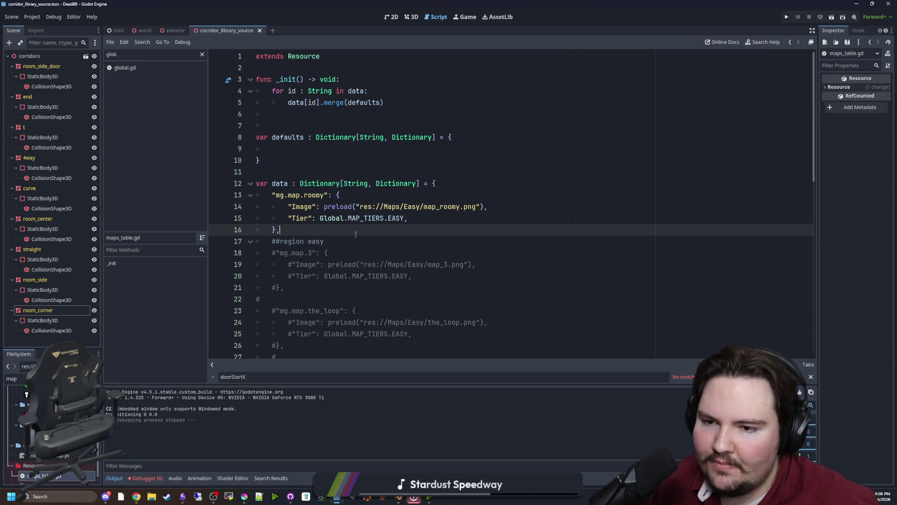
key("ctrl+s")
key("ctrl+s")
key("ctrl+s")
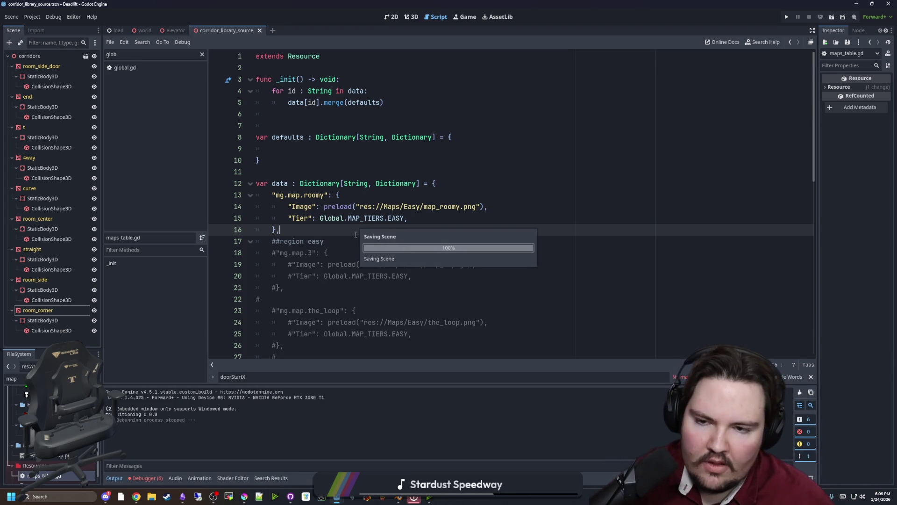
key("ctrl+s")
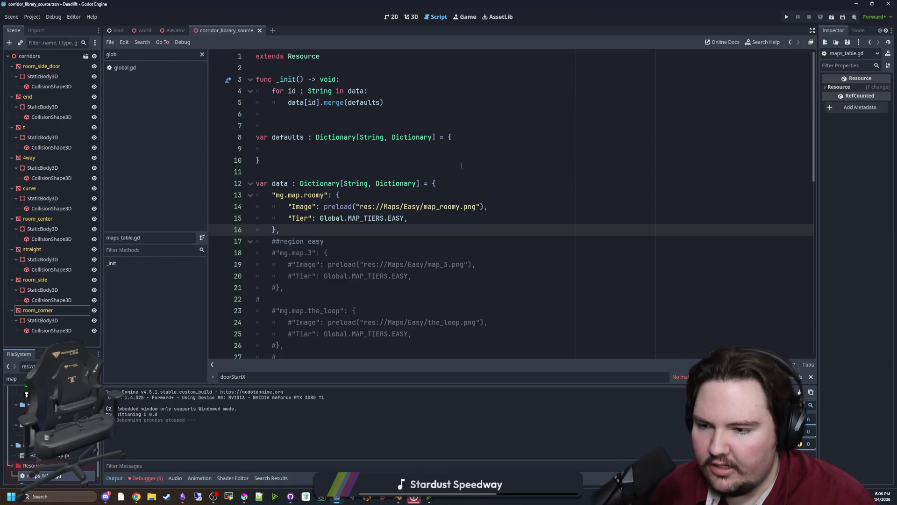
left_click(462, 165)
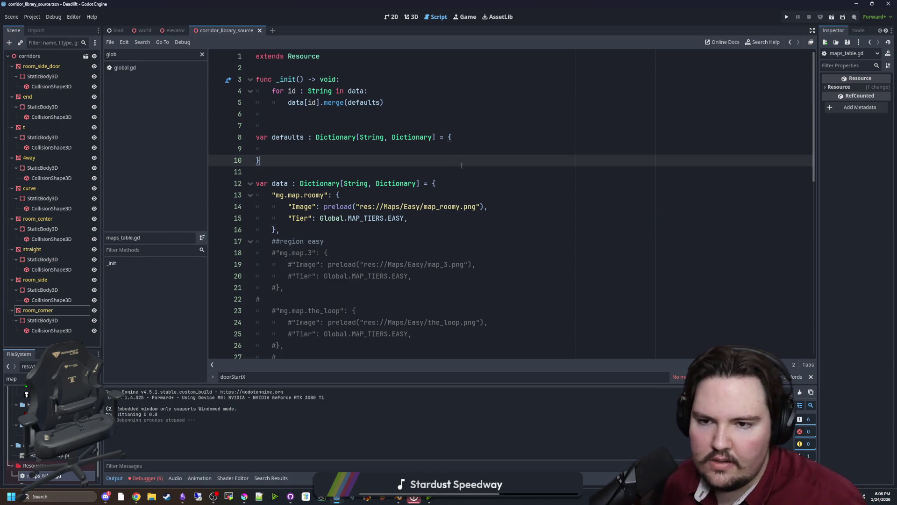
key("Down")
key("Down")
key("Up")
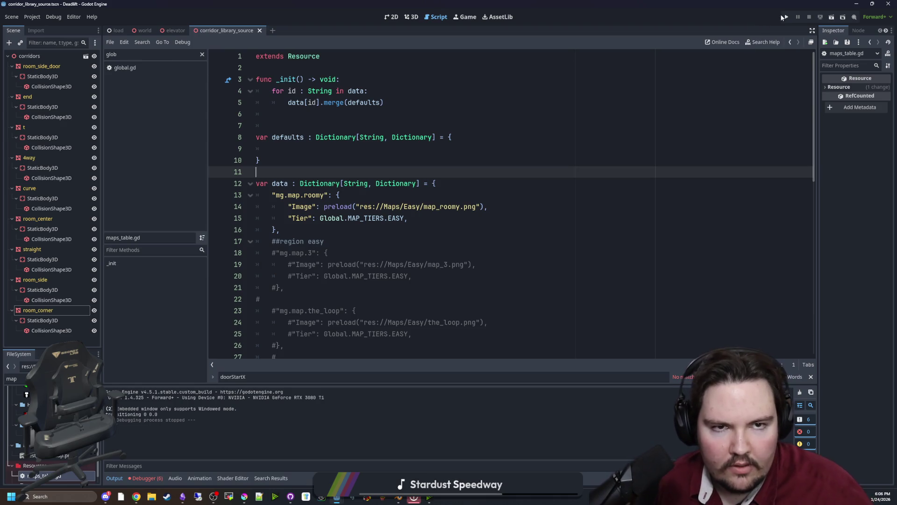
left_click(784, 16)
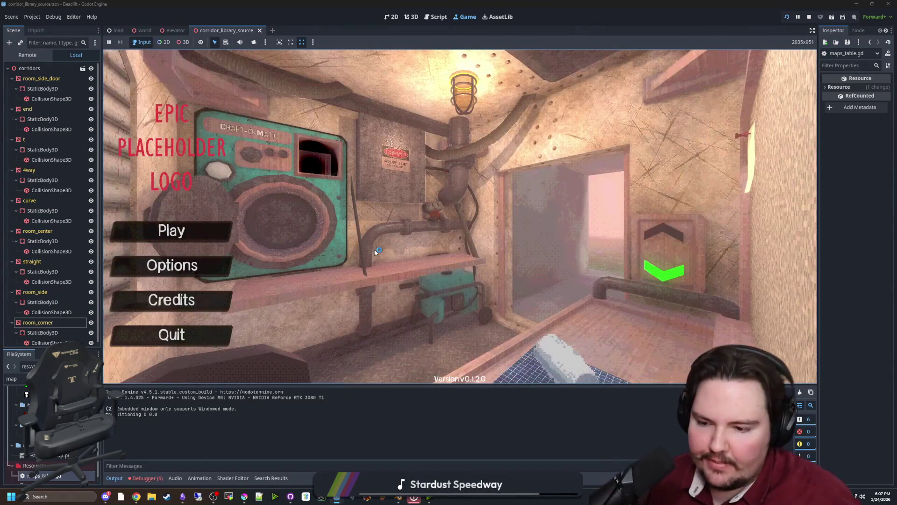
Step: Start a new game, pick up the rock, walk toward the trees and throw it ahead
type("dwasdwa")
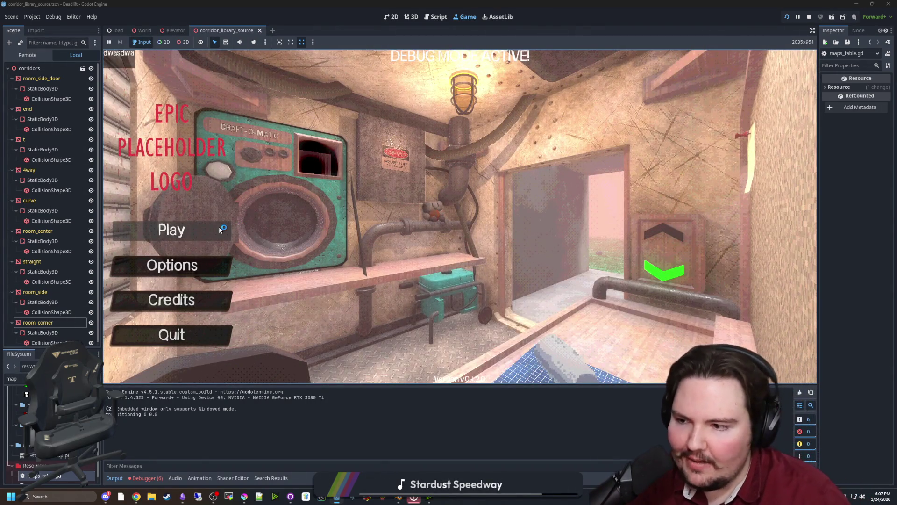
left_click(219, 229)
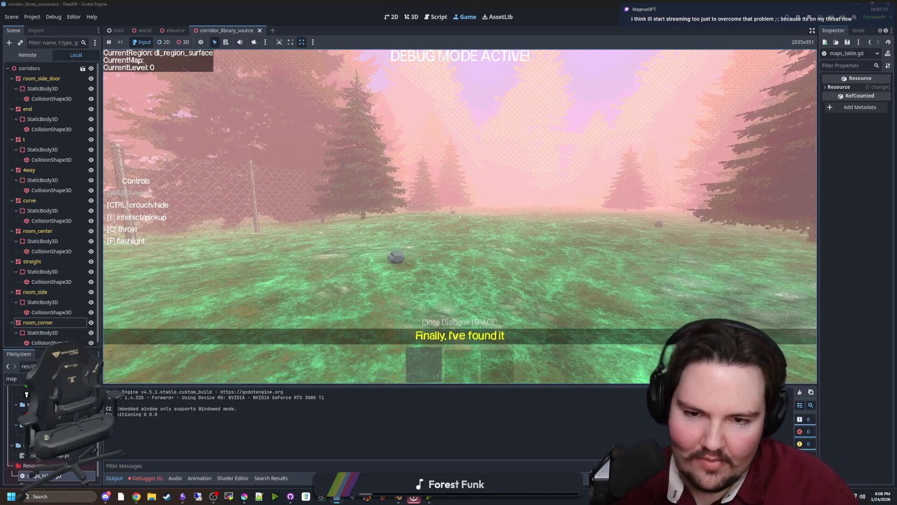
key("w")
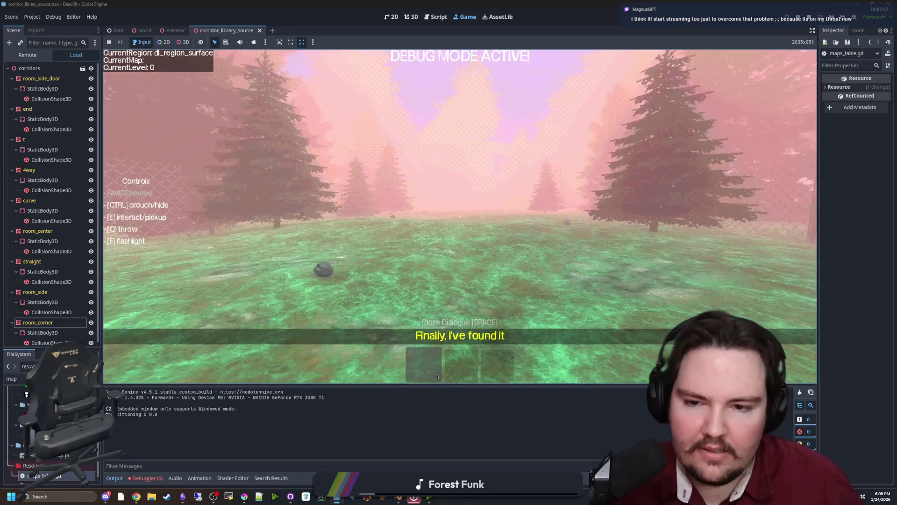
key("w")
key("e")
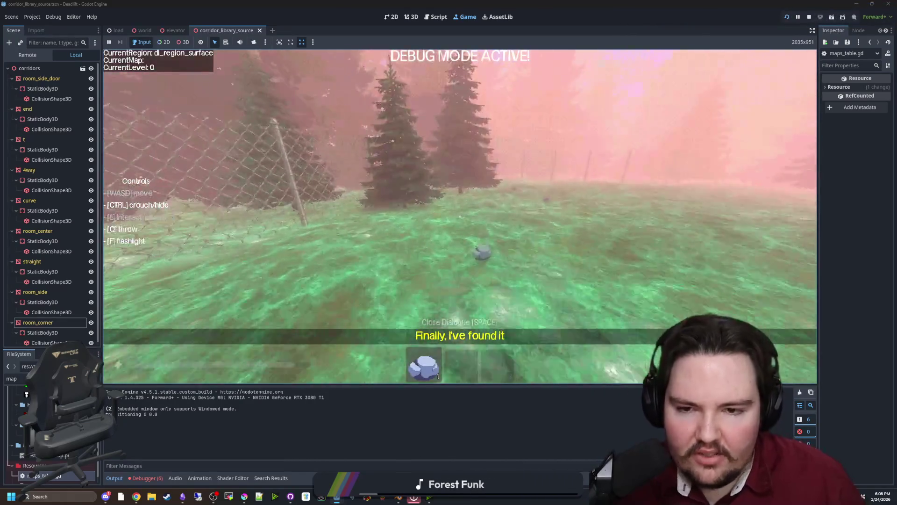
key("w")
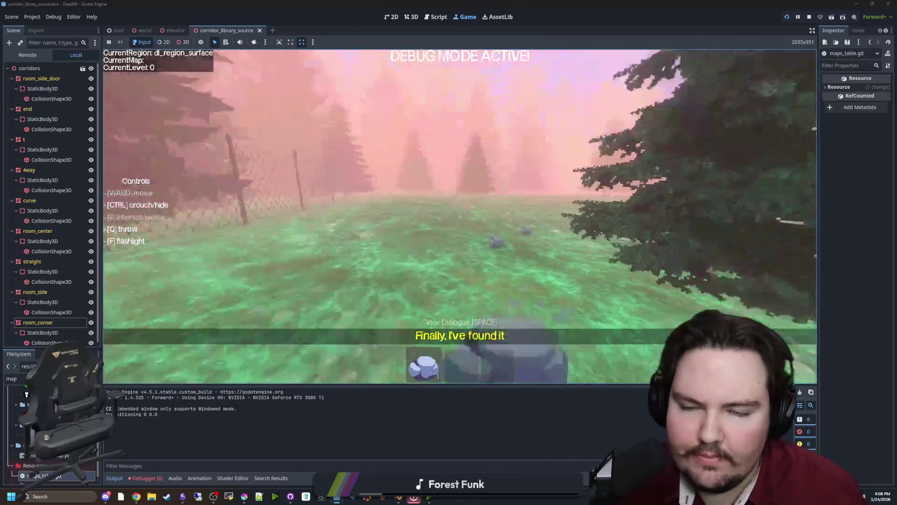
key("q")
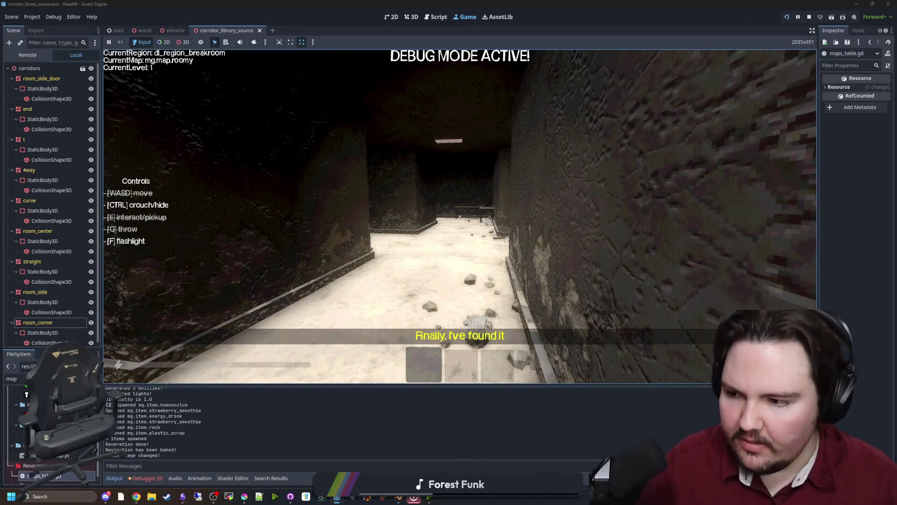
Step: Pause the game running in the roomy map with Esc and switch the editor to the world scene
key("Escape")
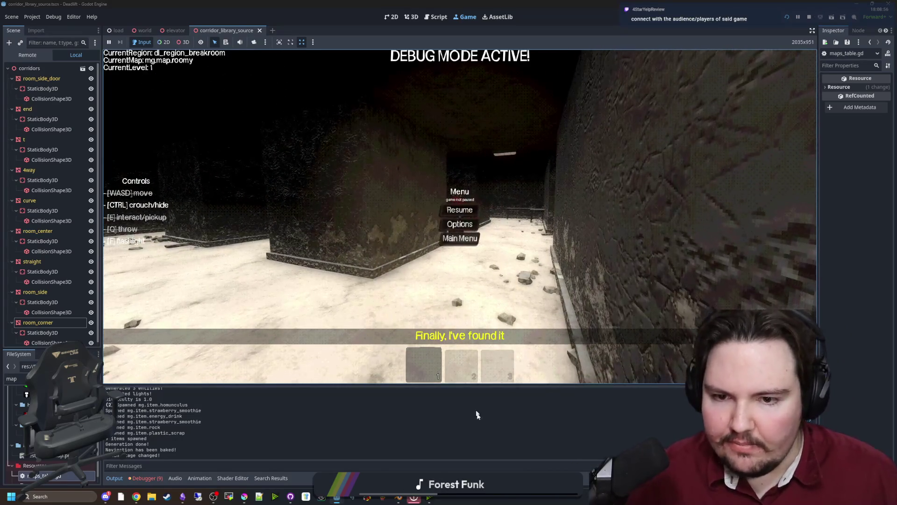
left_click(146, 31)
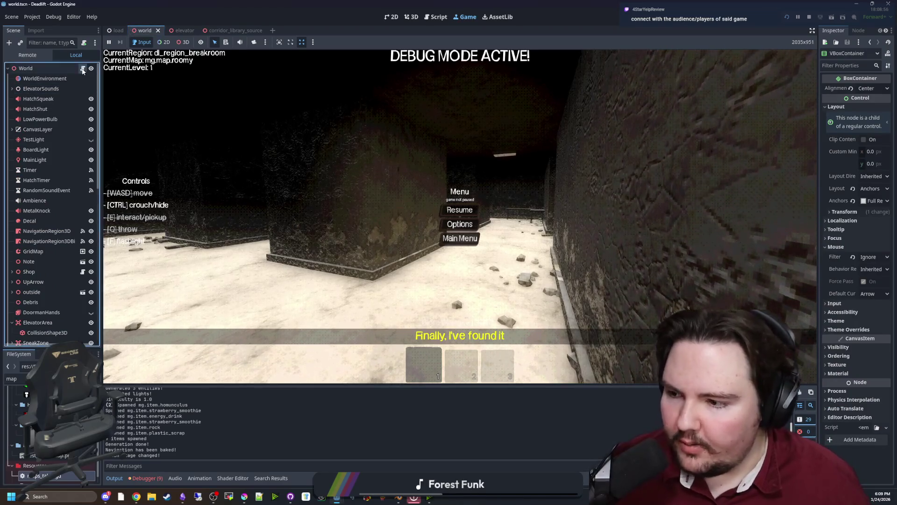
Step: Open world.gd from the World node and scroll to its _ready function at line 83
left_click(82, 69)
left_click(505, 208)
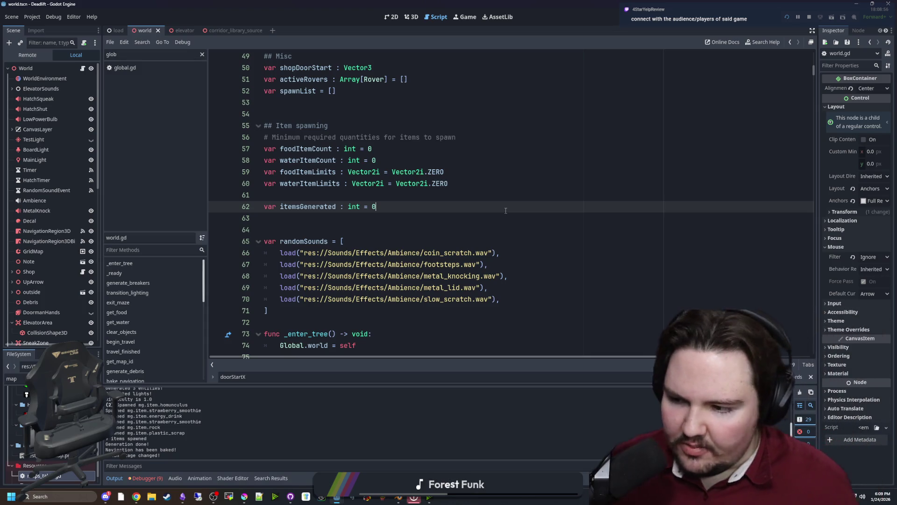
scroll(401, 244, "down", 6)
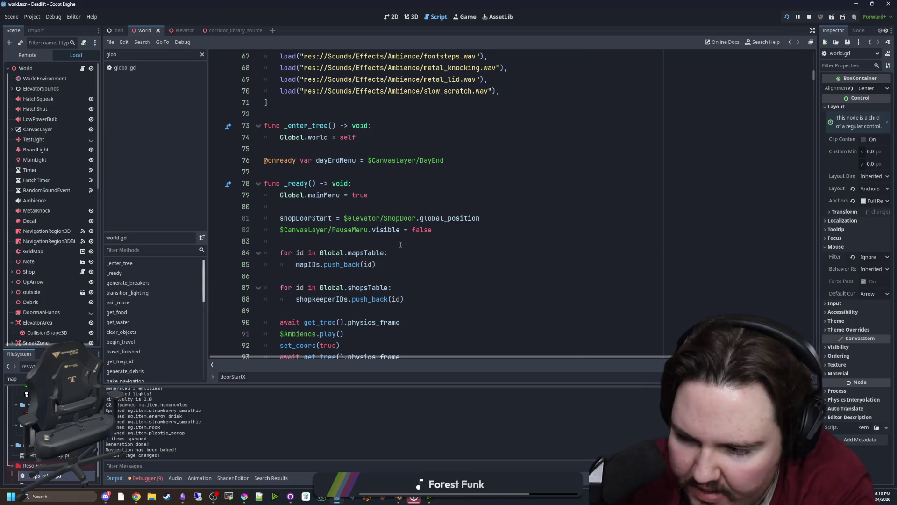
left_click(400, 244)
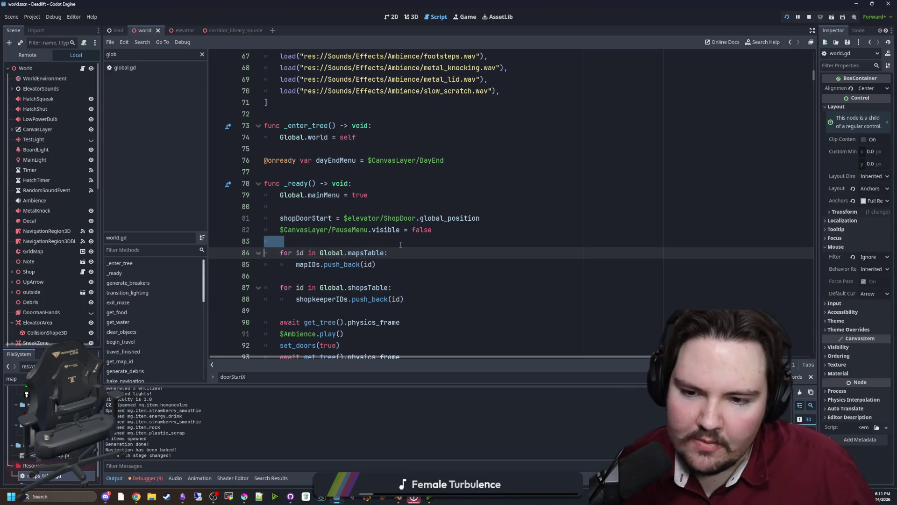
Step: Check the Debugger's nine out-of-bounds surface errors, then switch to the corridor_library_source scene
scroll(400, 244, "down", 4)
scroll(460, 223, "down", 4)
scroll(460, 223, "down", 16)
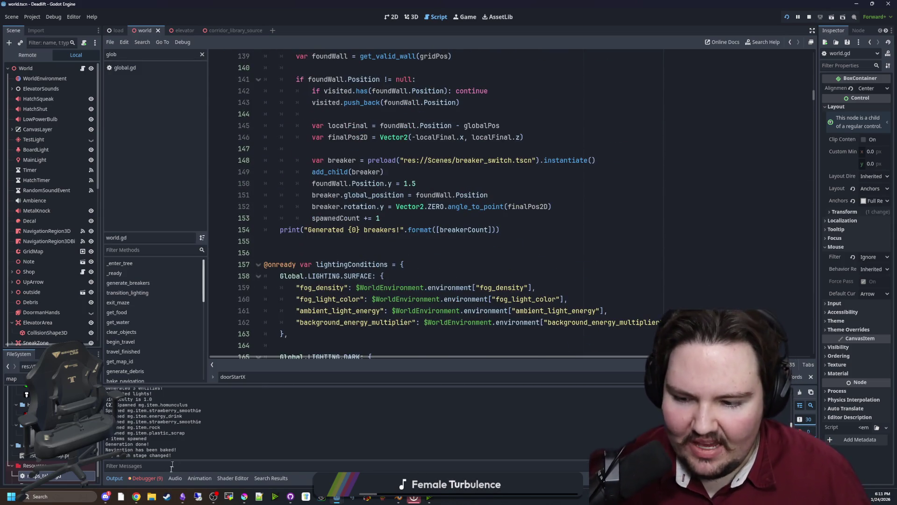
left_click(146, 478)
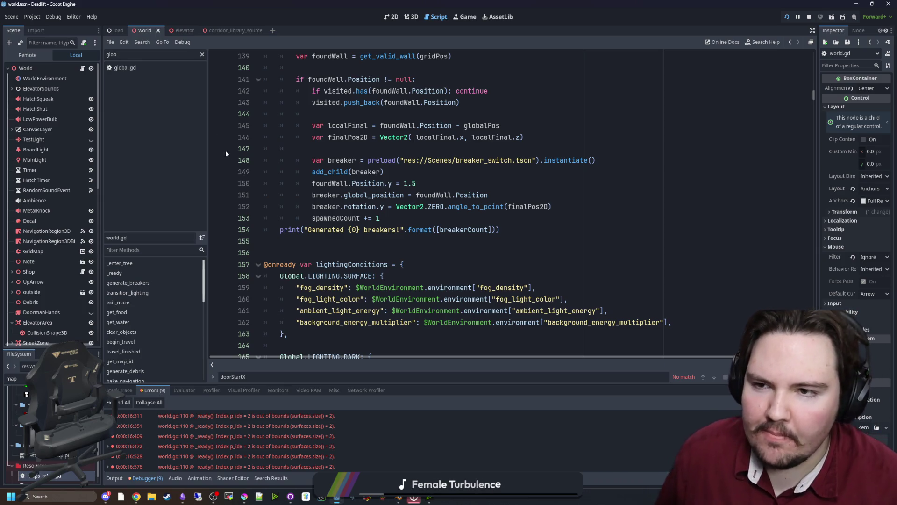
left_click(240, 30)
Step: Widen the Inspector and view room_center's Surface Material Override, which has only two empty slots
left_click(46, 82)
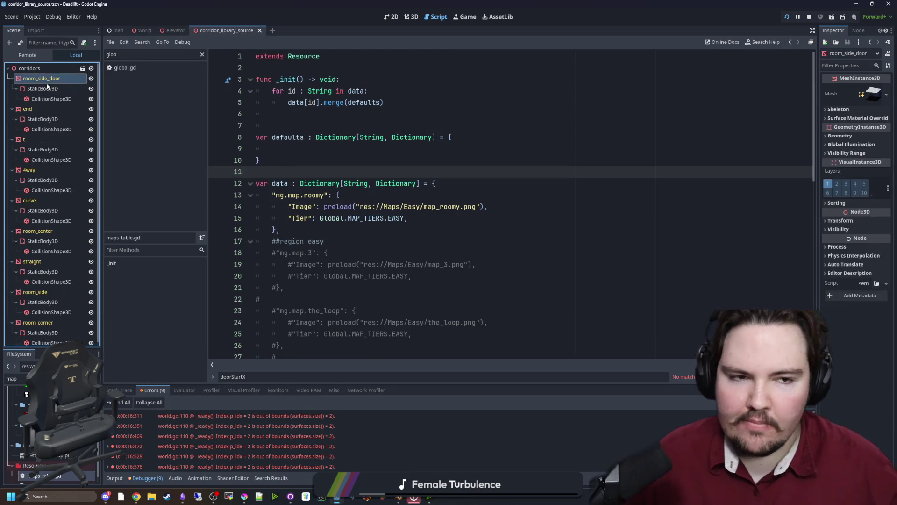
left_click_drag(818, 162, 697, 162)
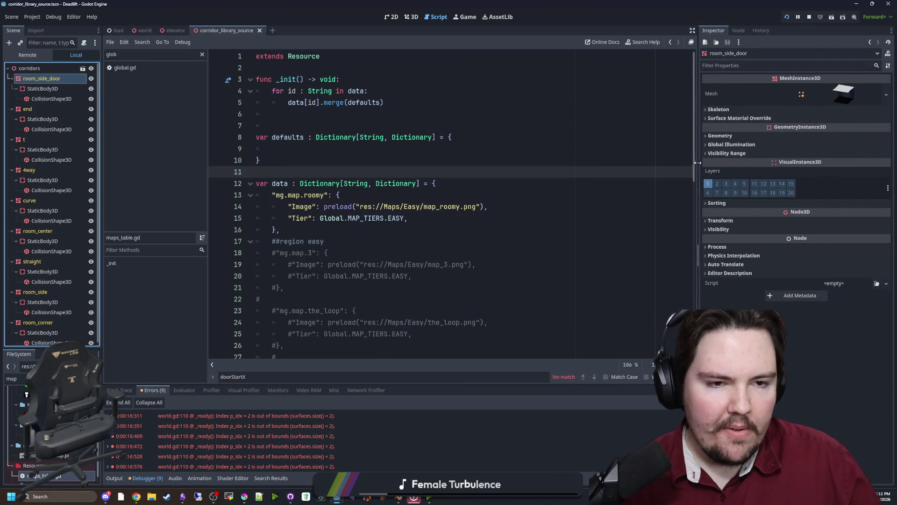
left_click(722, 135)
left_click(736, 136)
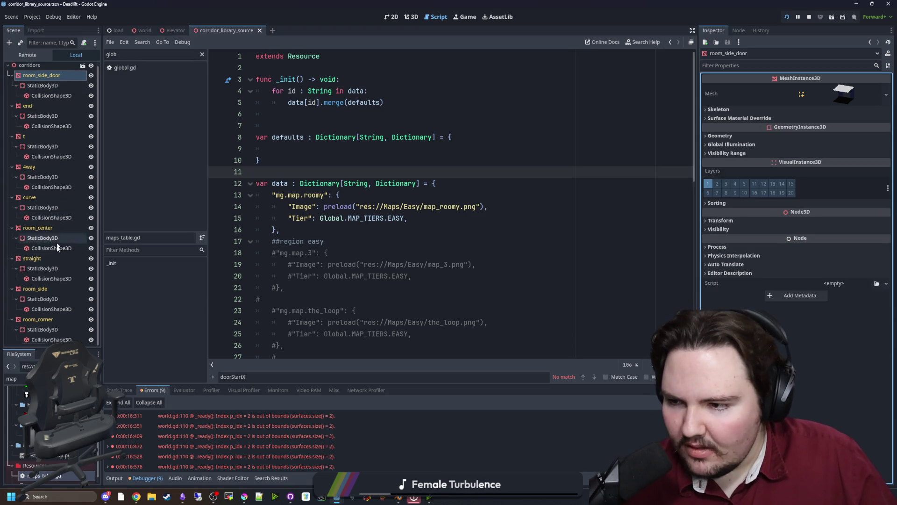
left_click(50, 229)
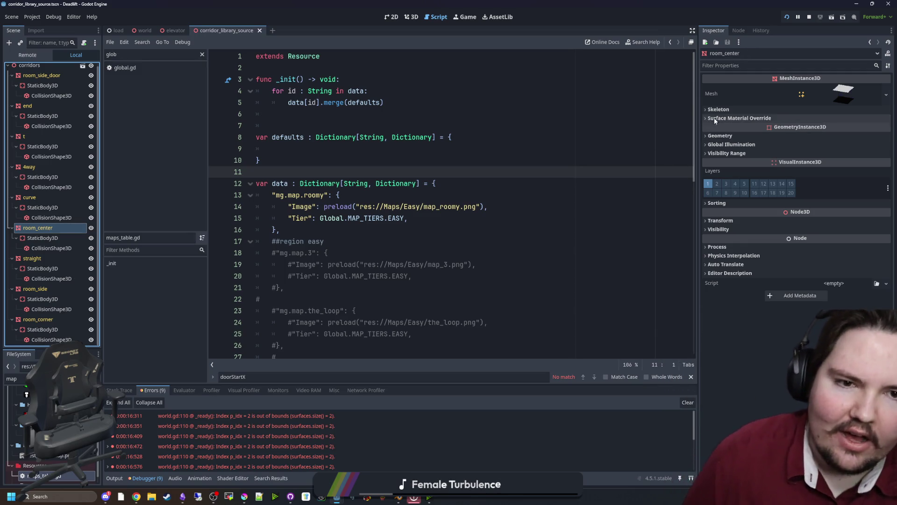
left_click(737, 118)
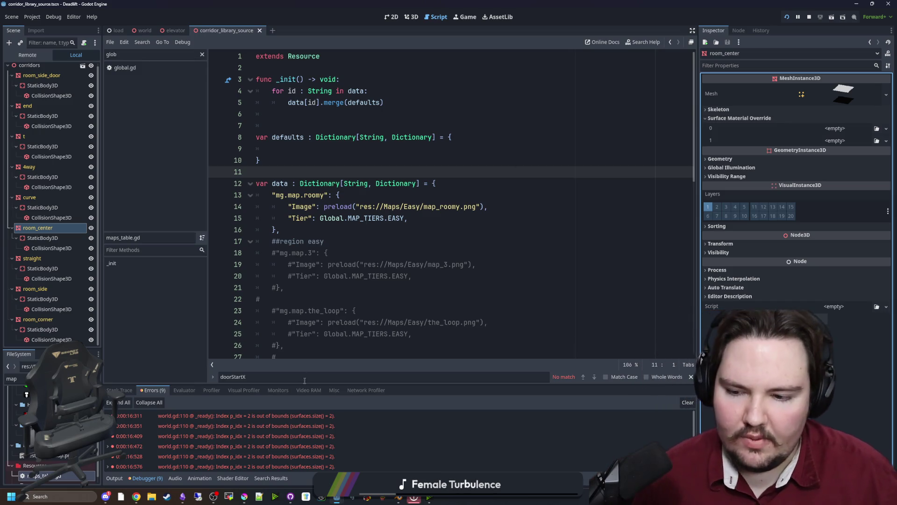
scroll(401, 445, "down", 2)
scroll(401, 445, "up", 2)
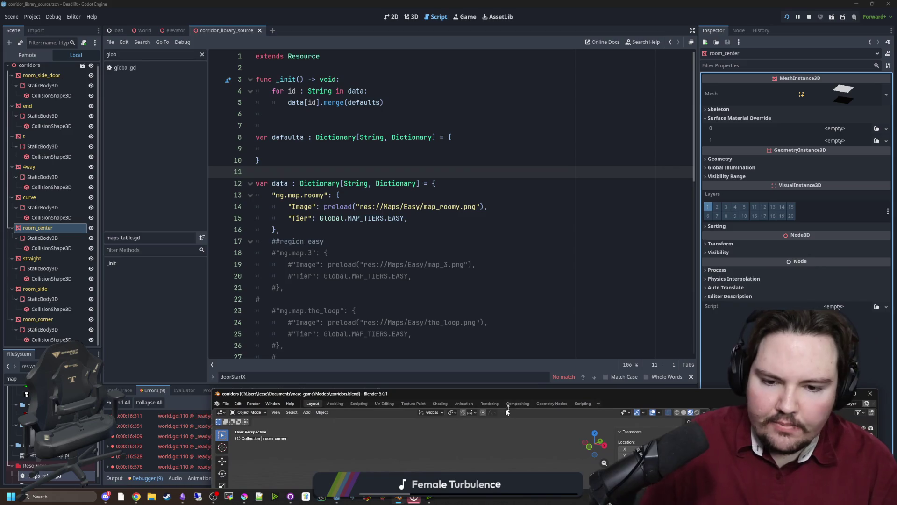
Step: In Blender, unhide and select room_center and inspect its Floor, Wall and Ceiling materials
key("alt+Tab")
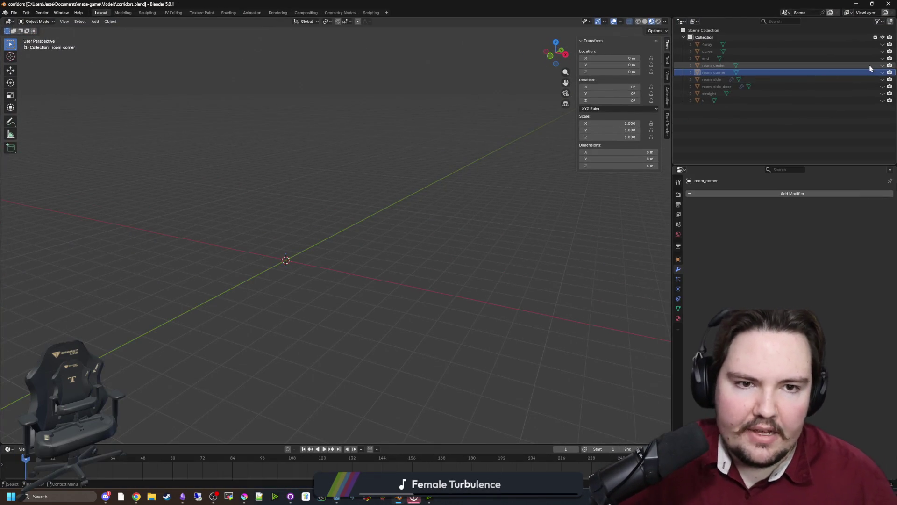
left_click(888, 68)
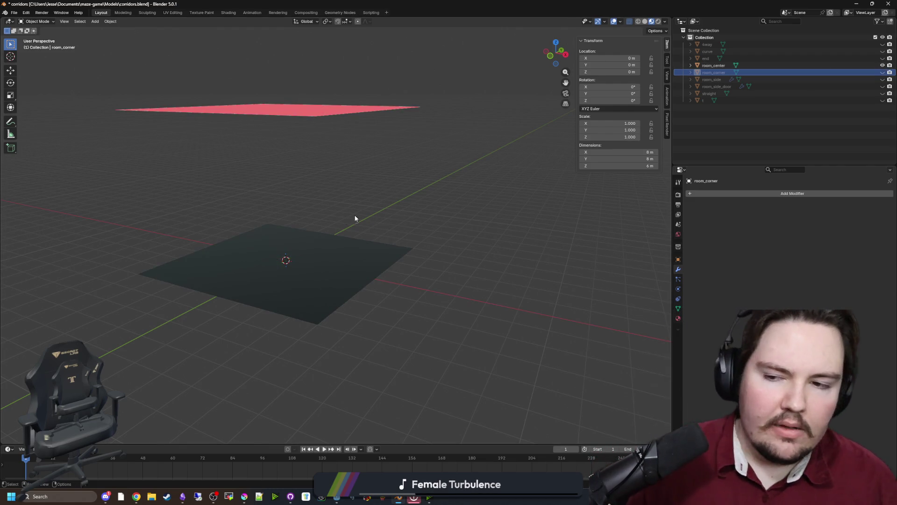
left_click(332, 250)
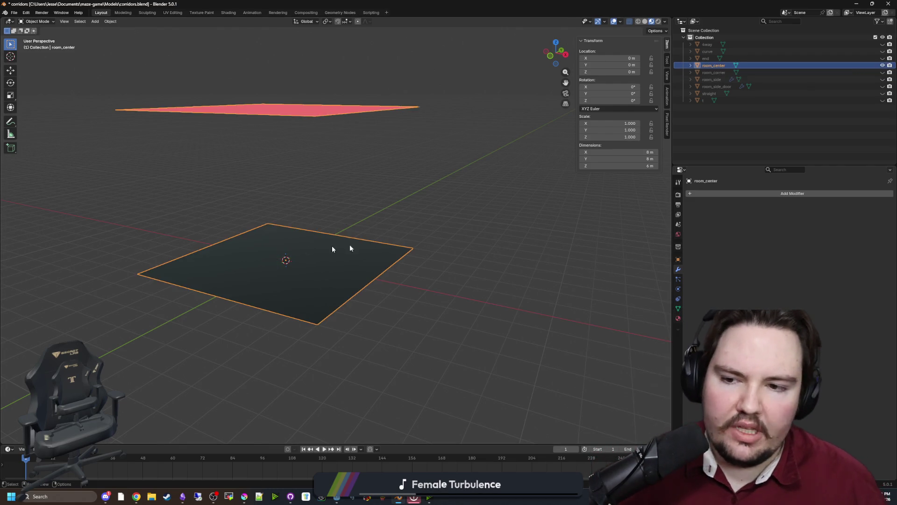
left_click(678, 318)
left_click(708, 195)
left_click(711, 202)
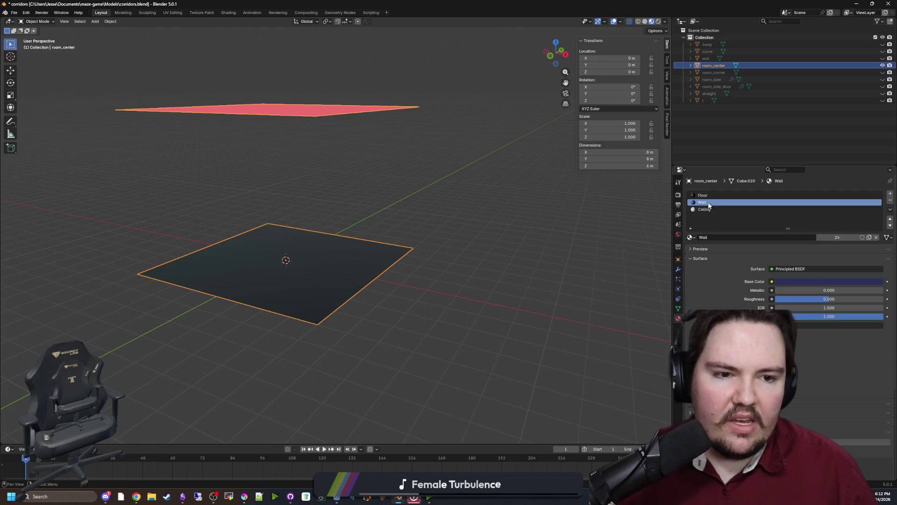
left_click(714, 208)
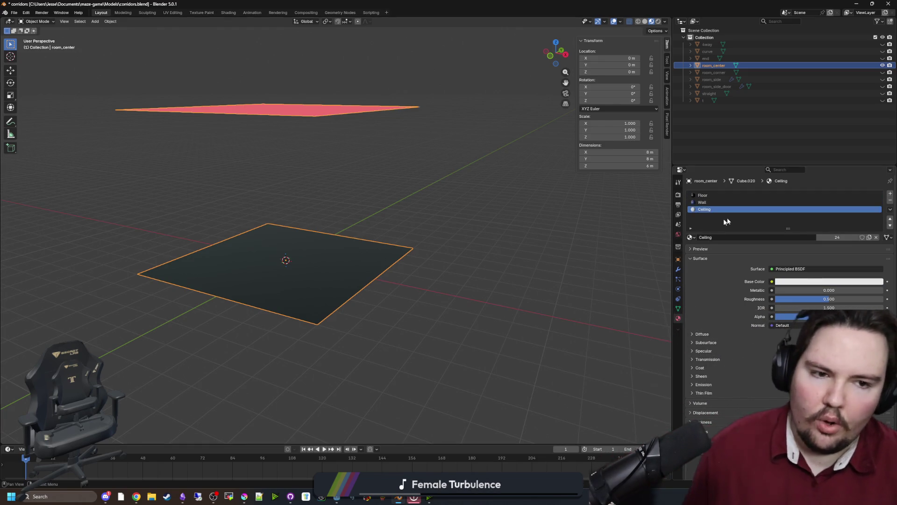
left_click(767, 203)
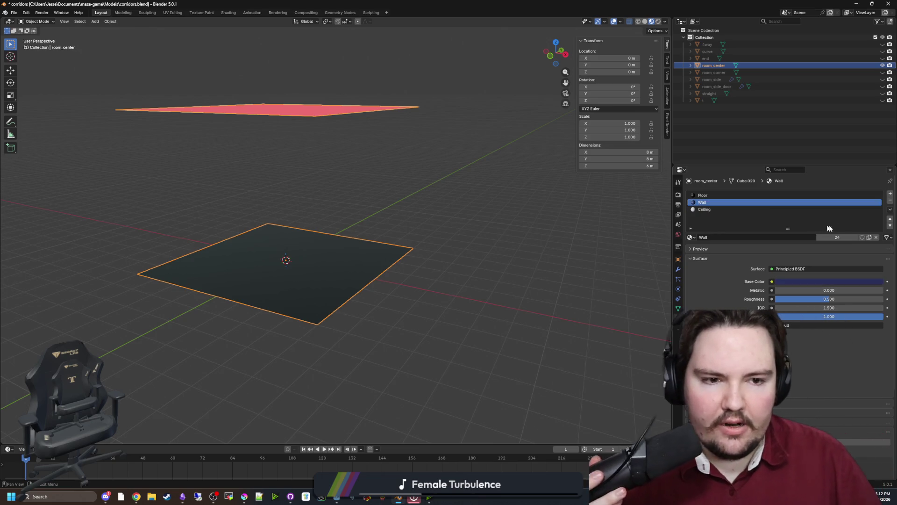
Step: Give the Wall material a fake user and save corridors.blend
left_click(862, 236)
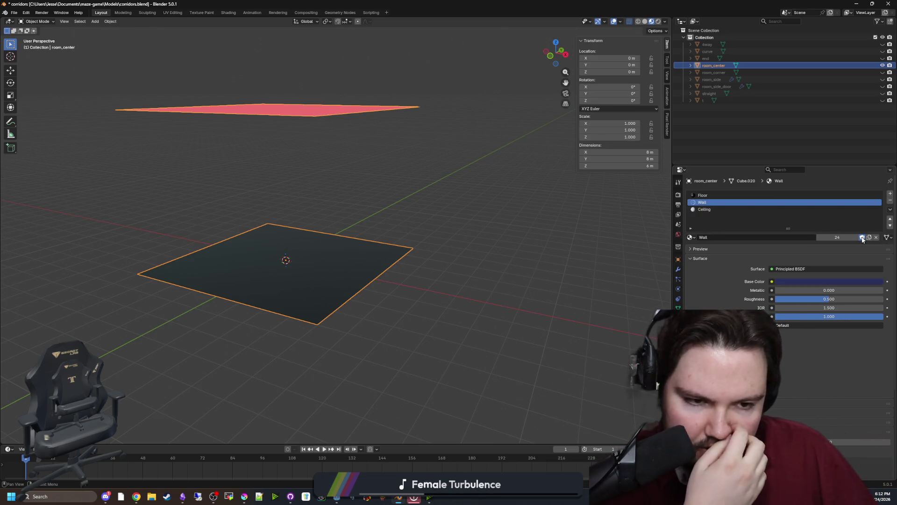
left_click(592, 236)
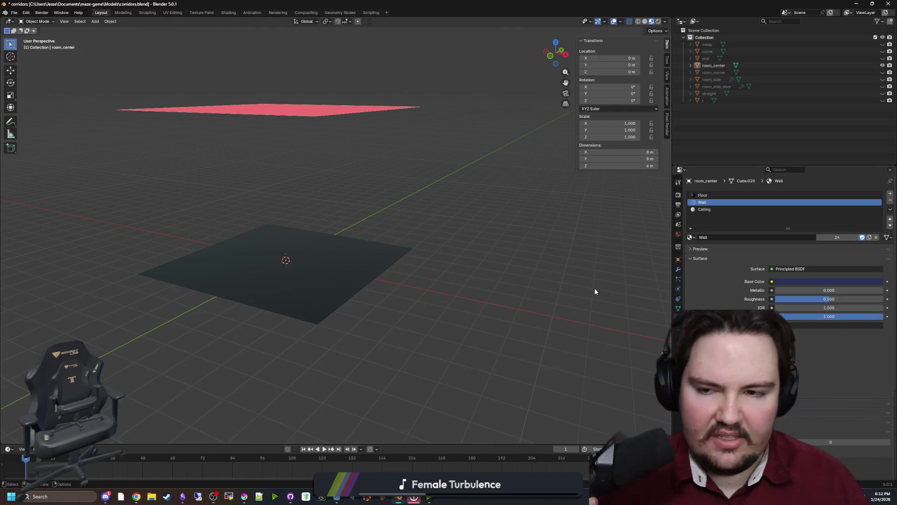
key("ctrl+s")
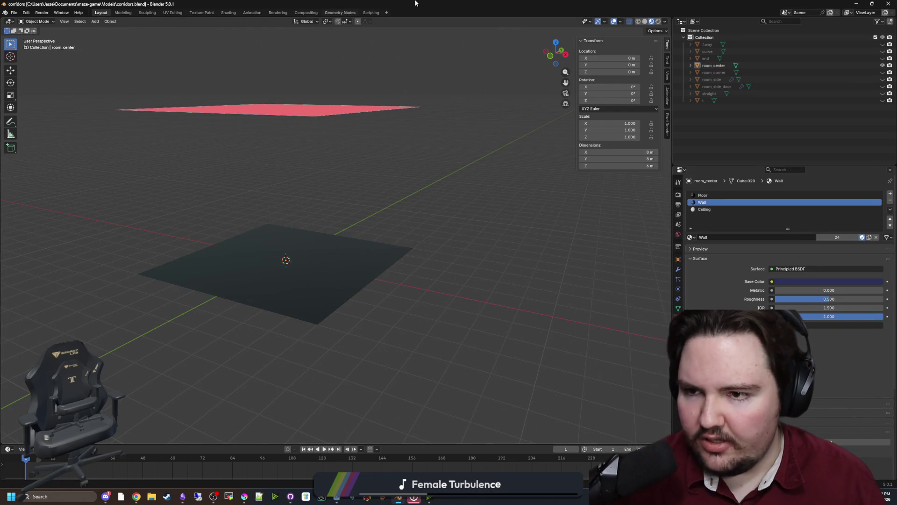
key("alt+Tab")
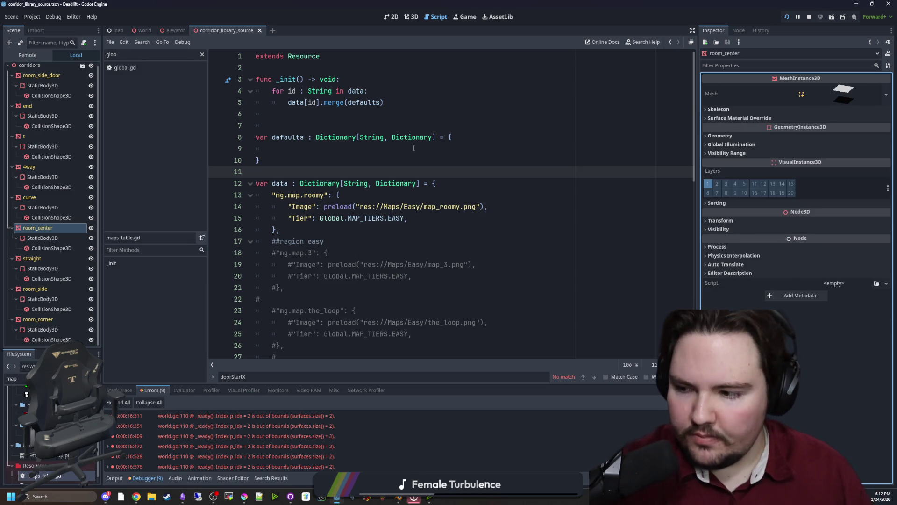
Step: Look over maps_table.gd's defaults dictionary, then go back to the world scene
left_click(376, 153)
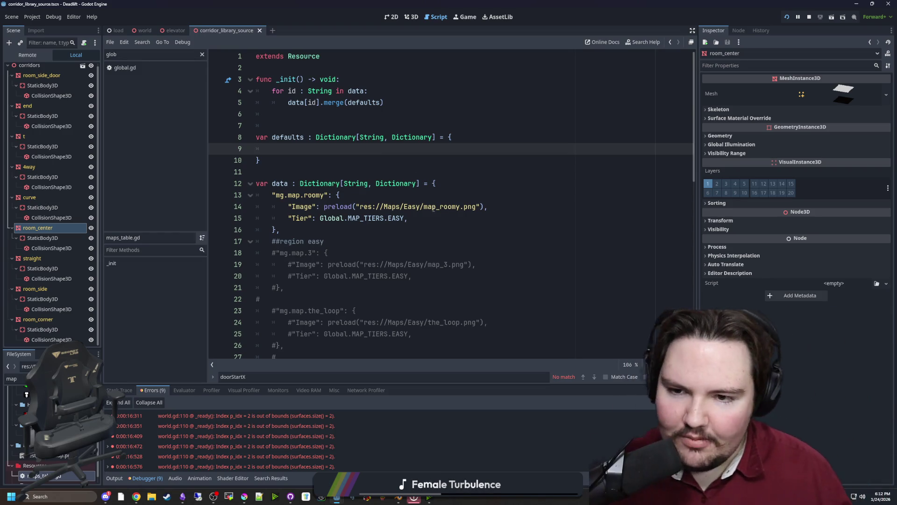
left_click(355, 230)
left_click(353, 171)
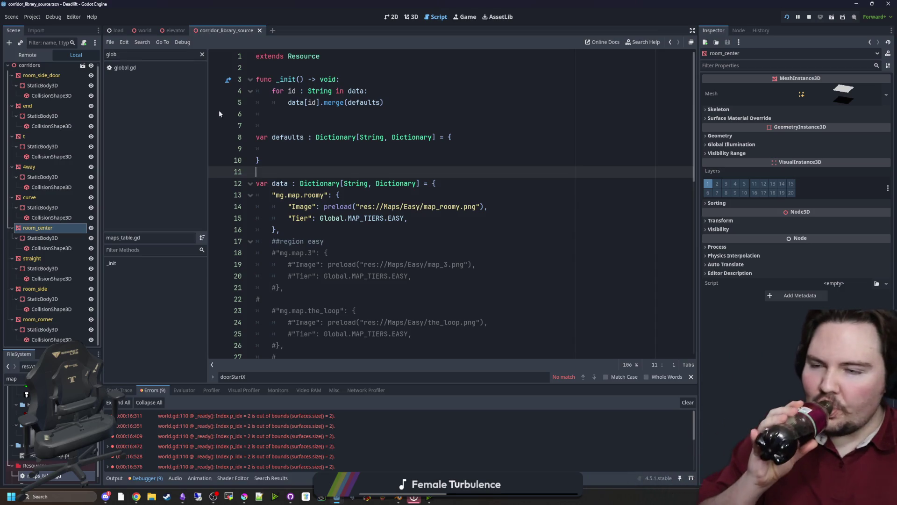
left_click(143, 31)
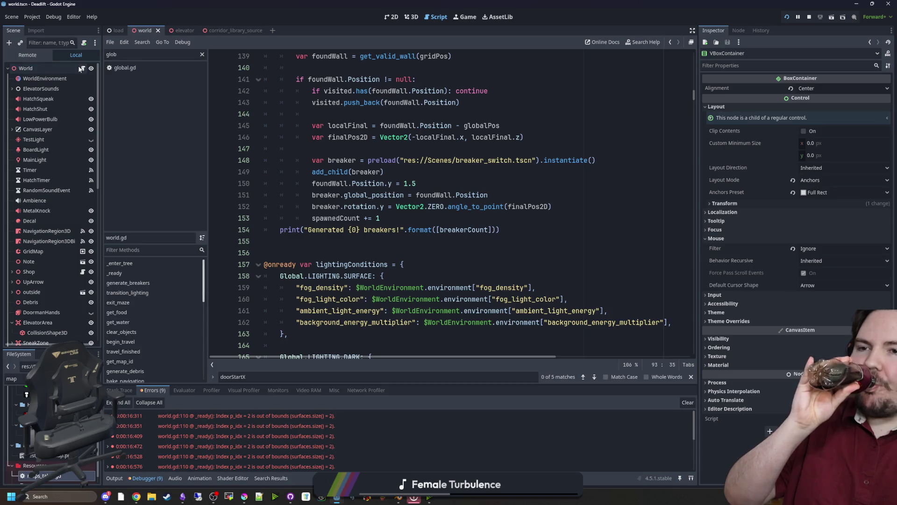
Step: Open the World node's script and search it for generate_maze
left_click(80, 68)
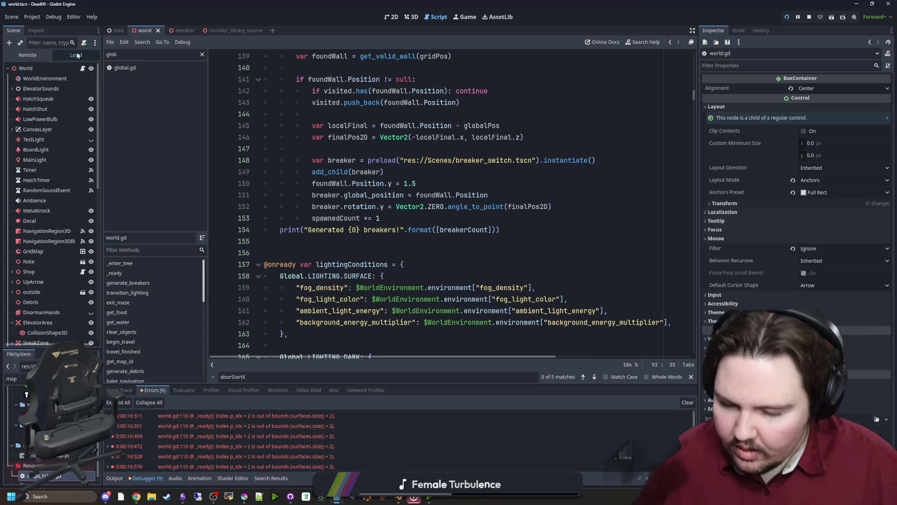
scroll(482, 231, "up", 5)
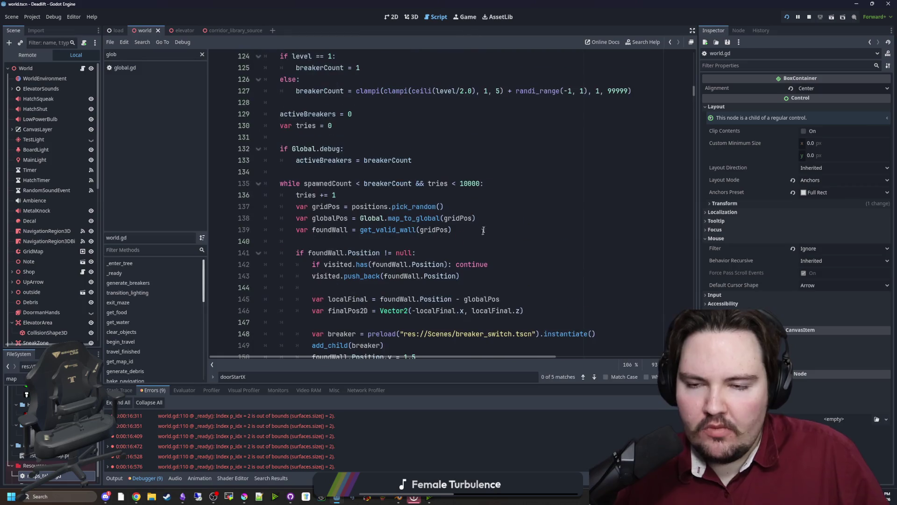
left_click(532, 204)
key("ctrl+f")
type("gene")
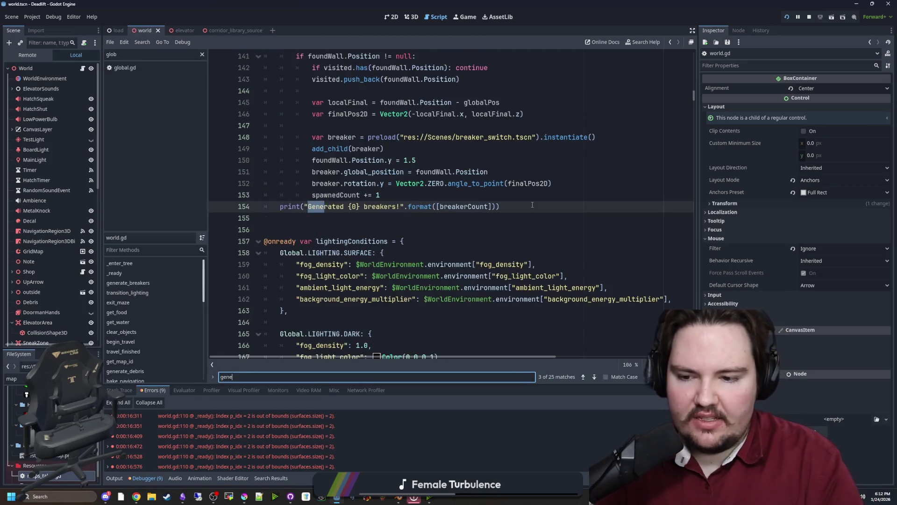
type("rate_mazxe")
key("BackSpace")
key("BackSpace")
type("e")
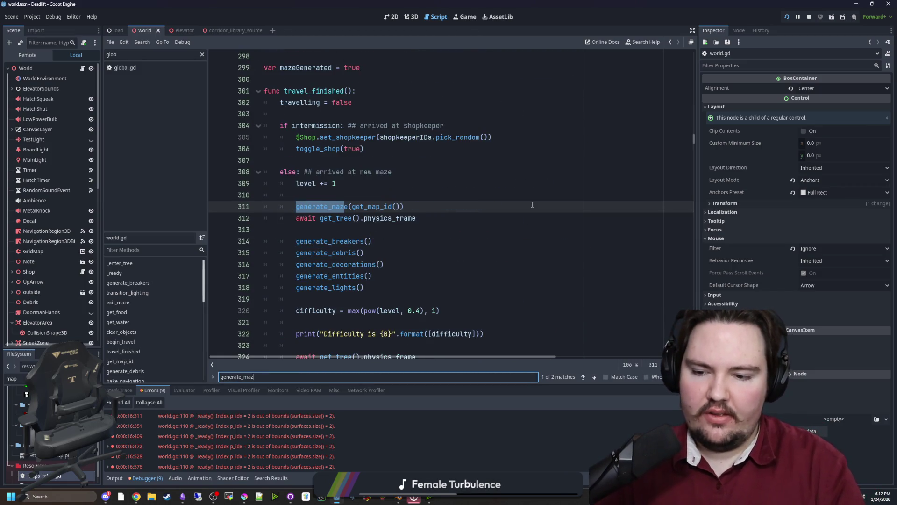
Step: Jump to the generate_maze definition and scroll to its for-pos loop over mapCoords
left_click(321, 208)
left_click(321, 209, "ctrl")
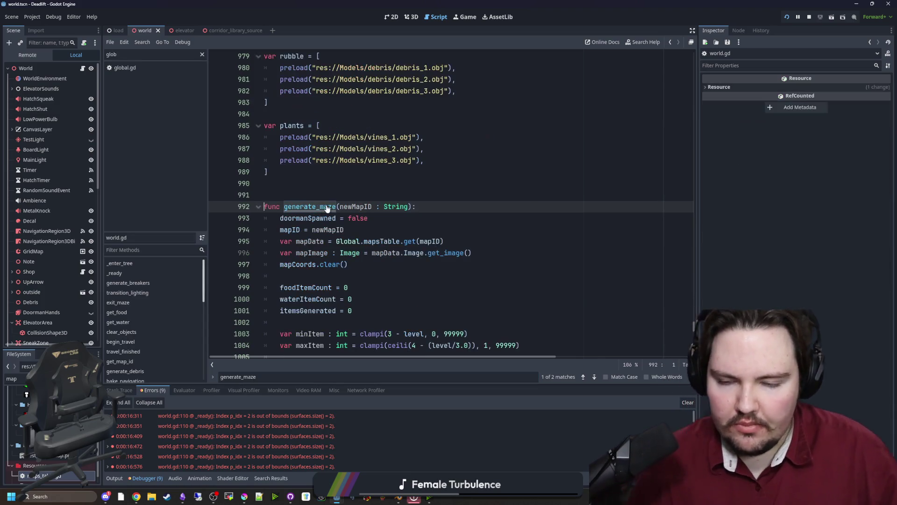
scroll(534, 294, "down", 7)
scroll(534, 293, "down", 8)
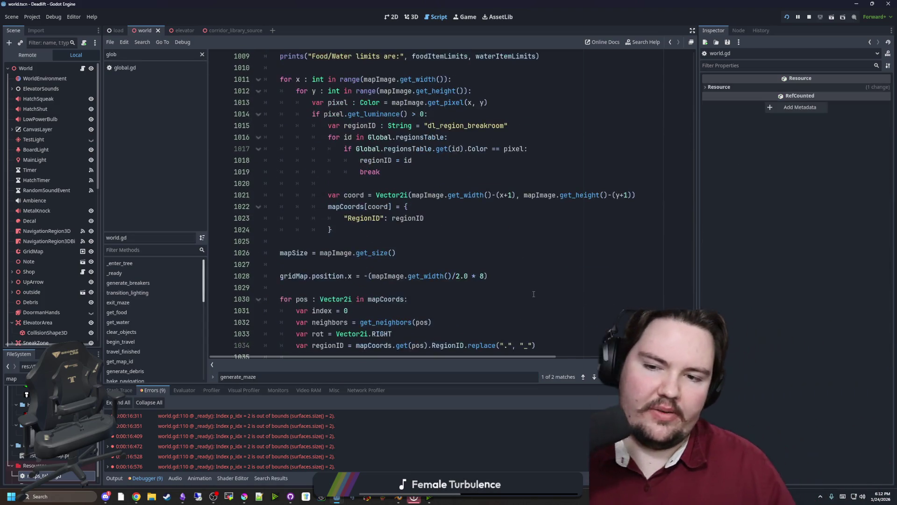
left_click(425, 180)
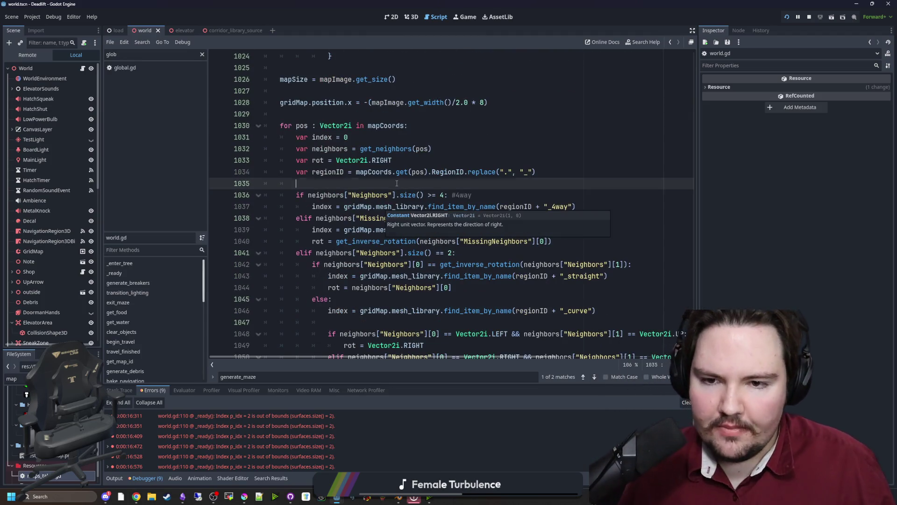
scroll(425, 178, "down", 2)
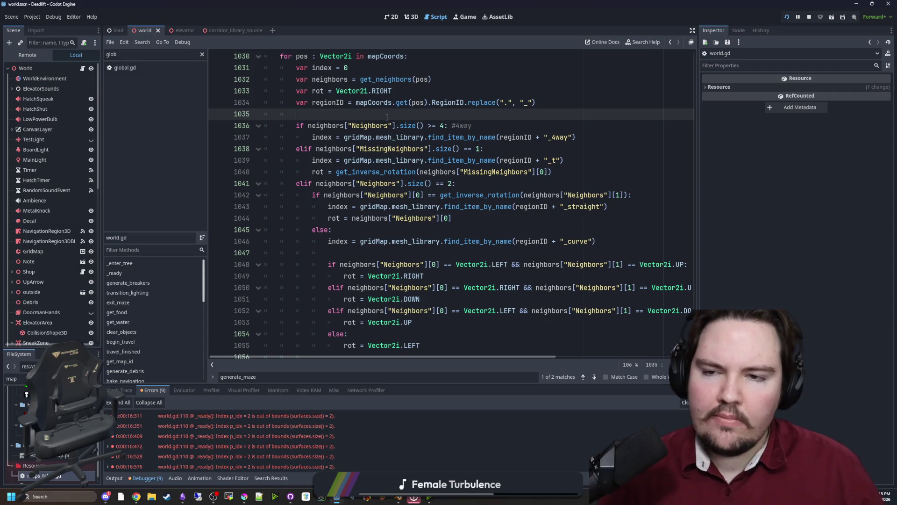
Step: Declare var up, upRight and right at the start of the mapCoords loop
key("Return")
key("Return")
key("Up")
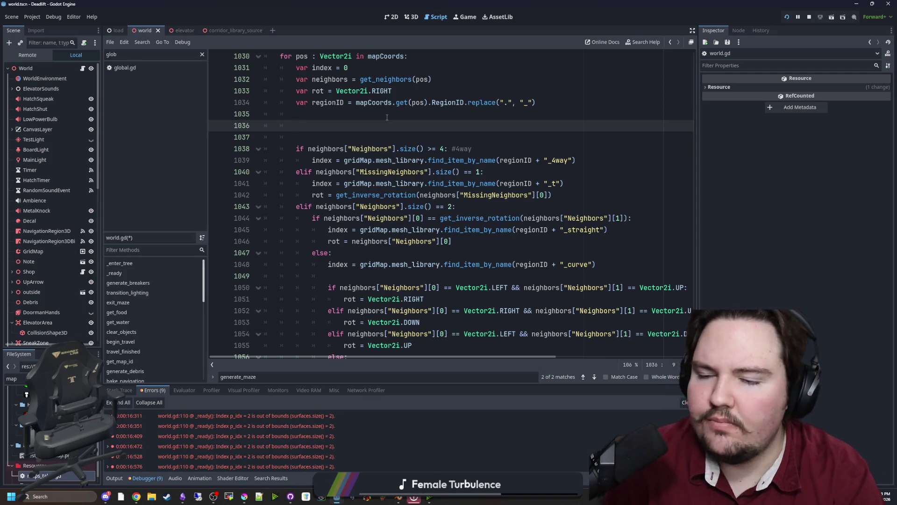
type("date_gizmos()")
key("BackSpace")
key("BackSpace")
key("BackSpace")
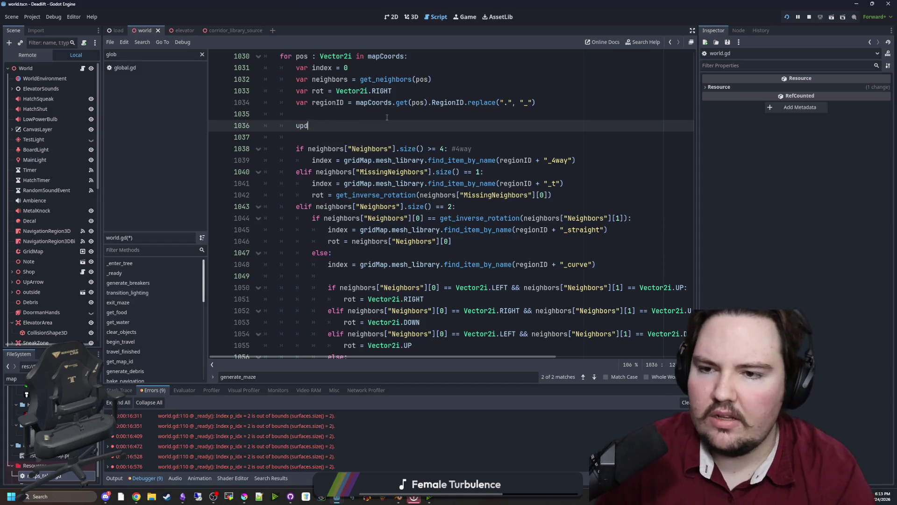
key("Return")
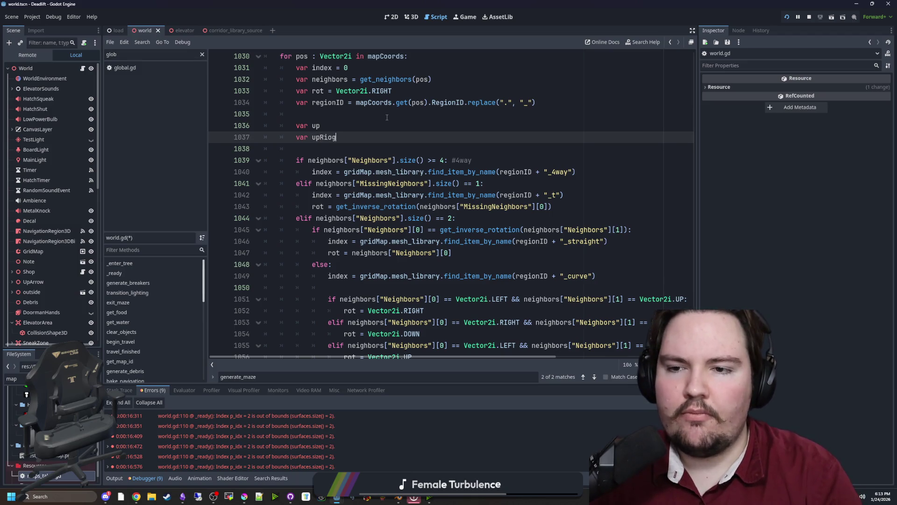
type("ht")
key("Return")
type("var ri")
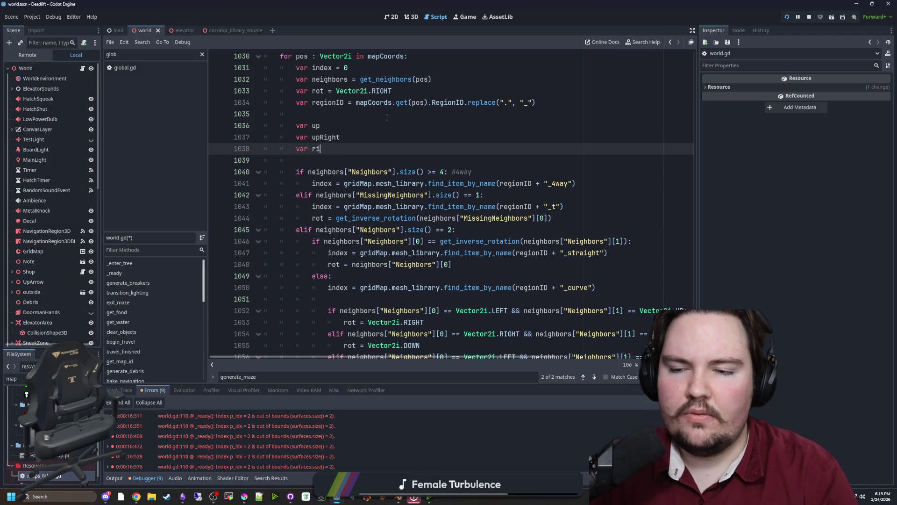
type("ght")
key("Return")
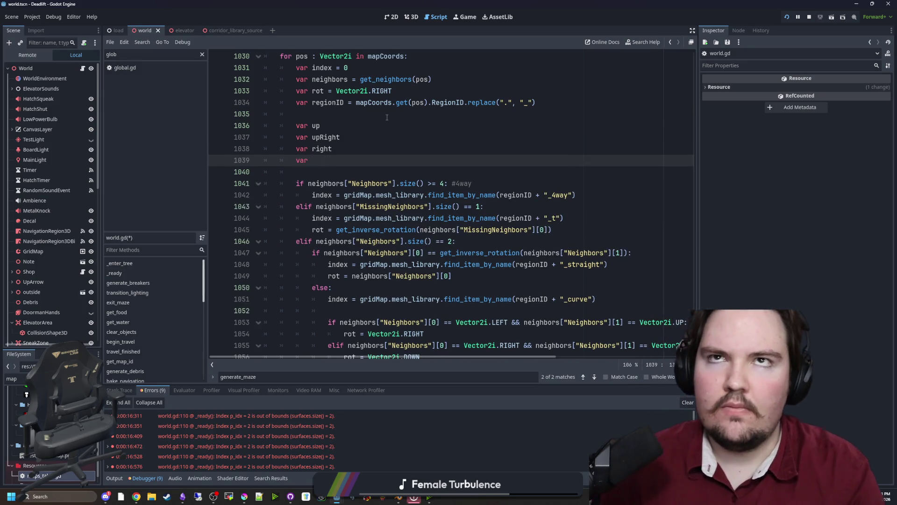
type("var downRigh")
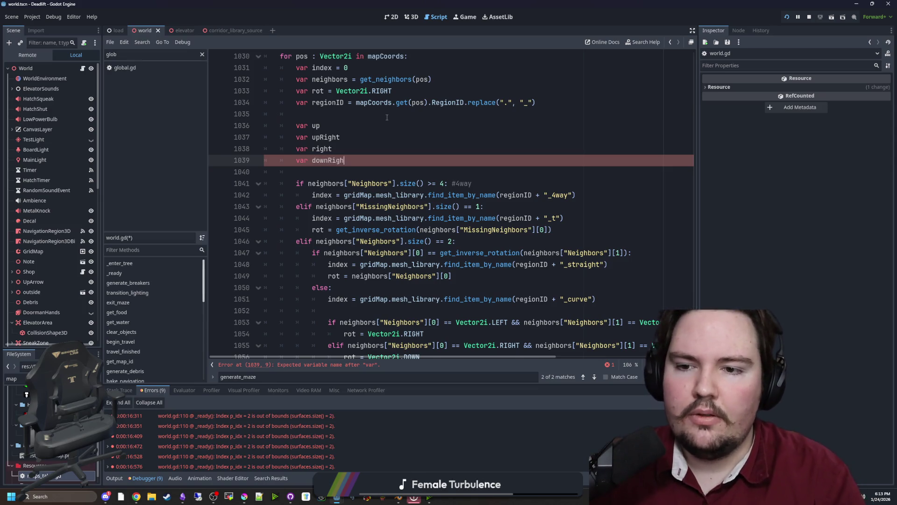
Step: Add declarations for downRight, down, downLeft, left and upLeft below them
type("t")
key("Return")
type("var down")
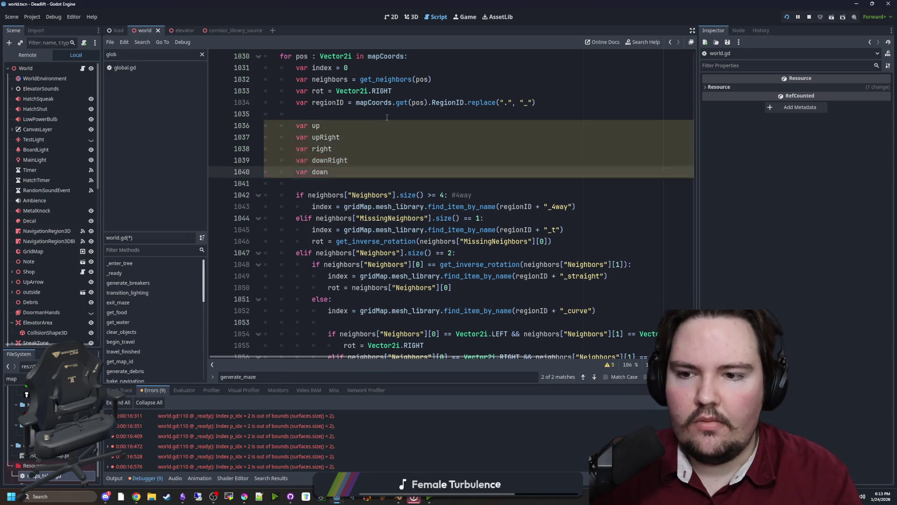
key("Return")
type("var downLeft")
key("Return")
type("var le")
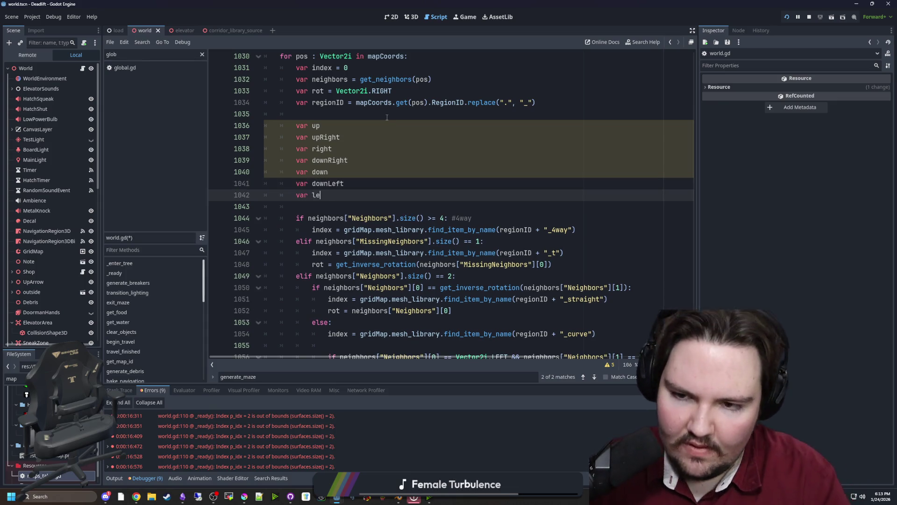
type("ft")
key("Return")
type("var upLeft")
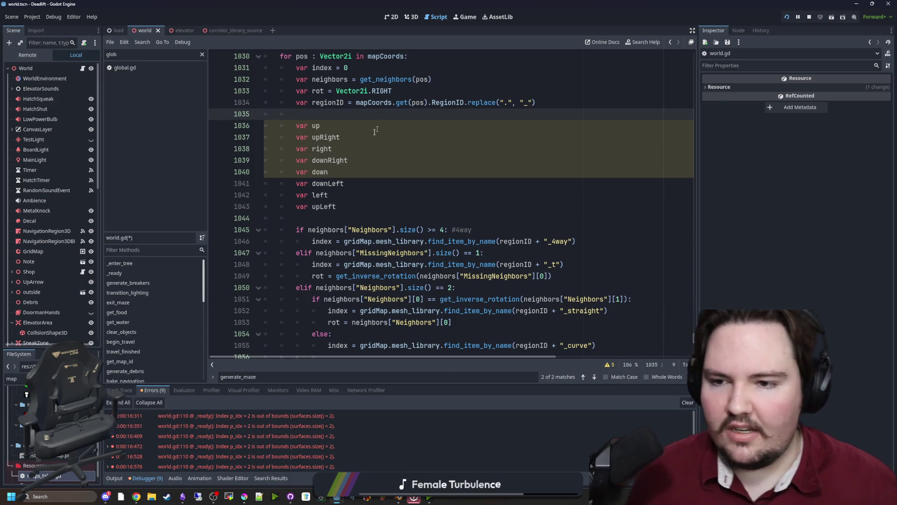
scroll(298, 238, "up", 1)
left_click(298, 238, "shift")
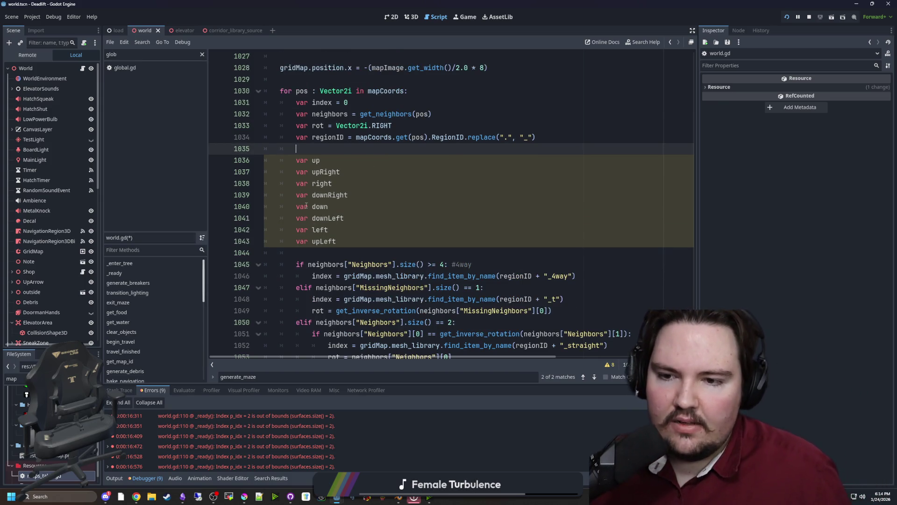
key("shift+Down")
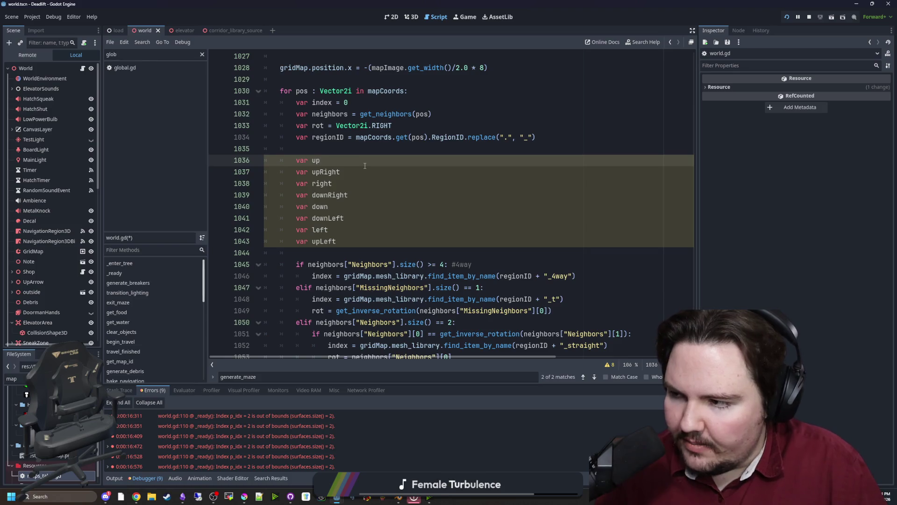
left_click(460, 22)
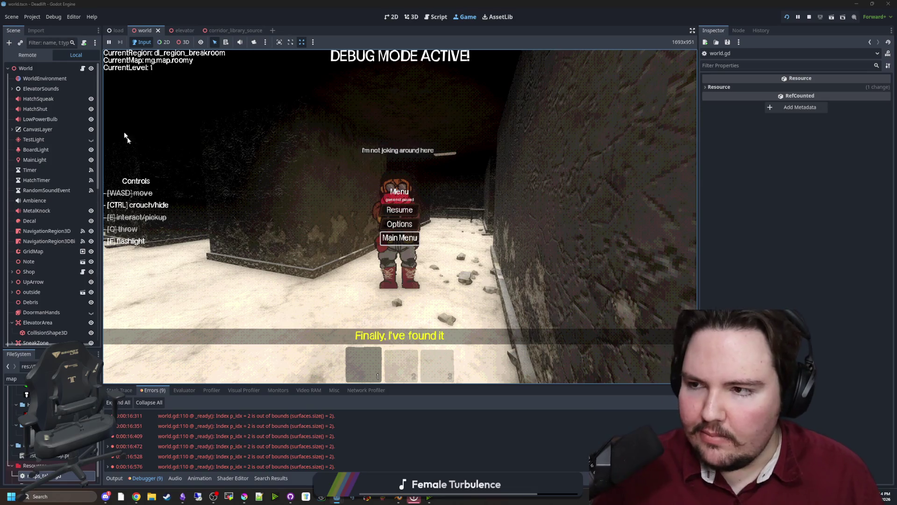
left_click(83, 70)
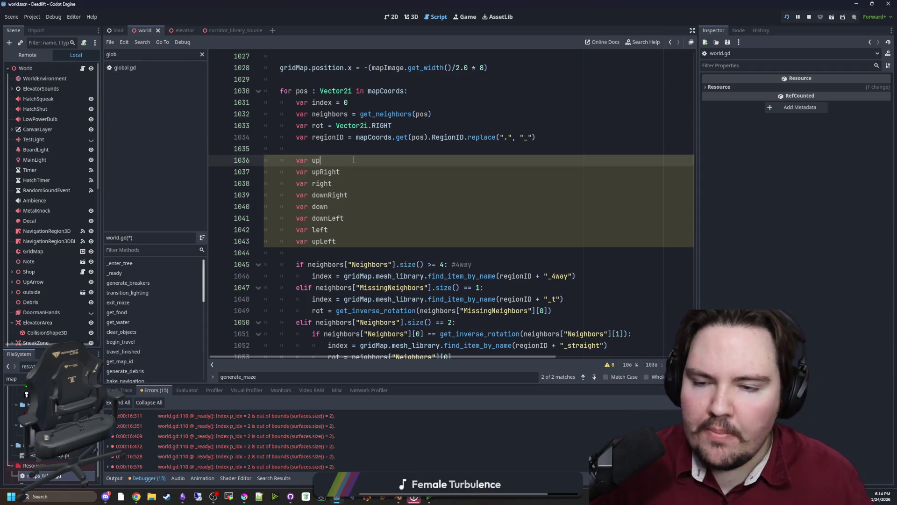
Step: Assign bitmask value 8 to downRight and 16 to down
key("Down")
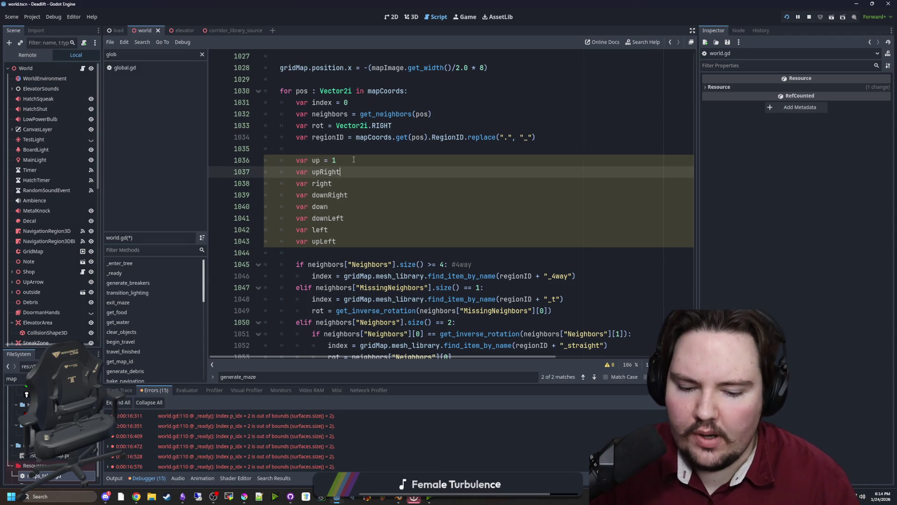
key("Down")
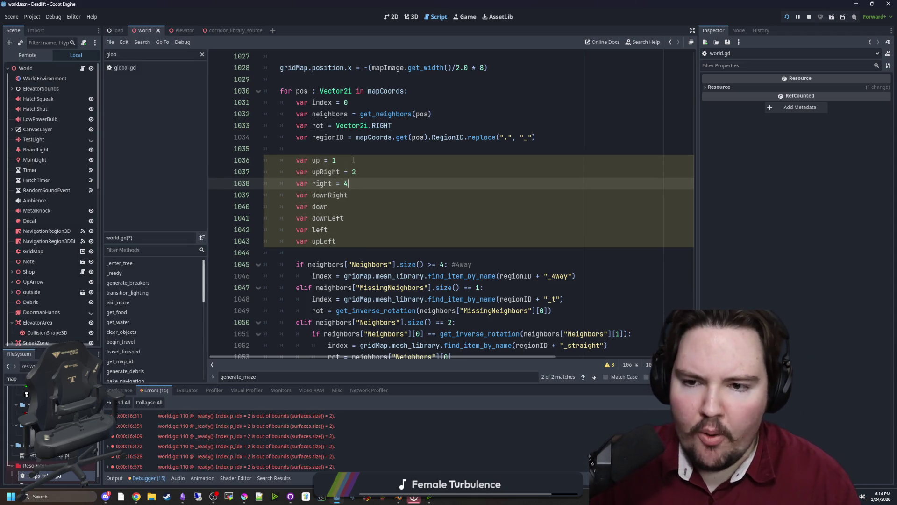
key("Down")
type("8")
key("Down")
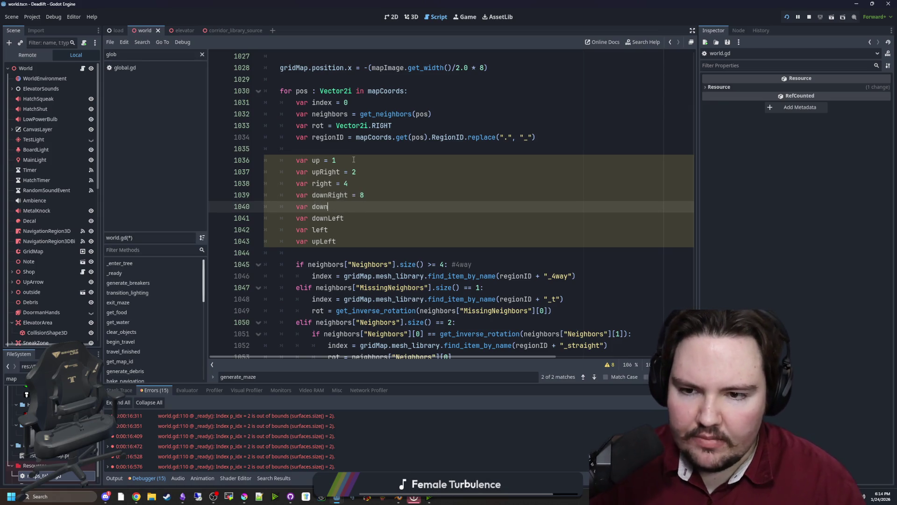
type("16")
Step: Assign 32 to downLeft, 64 to left and 128 to upLeft
key("Down")
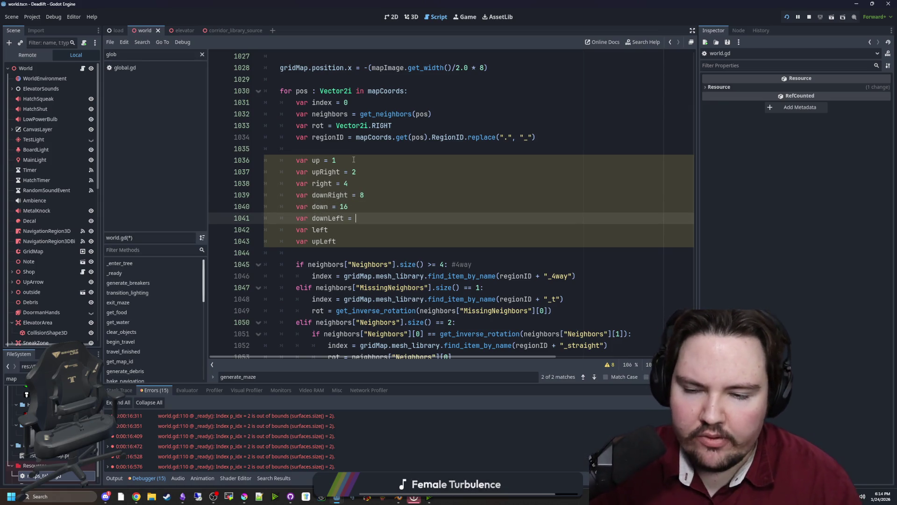
type("32")
key("Down")
type("64")
key("Down")
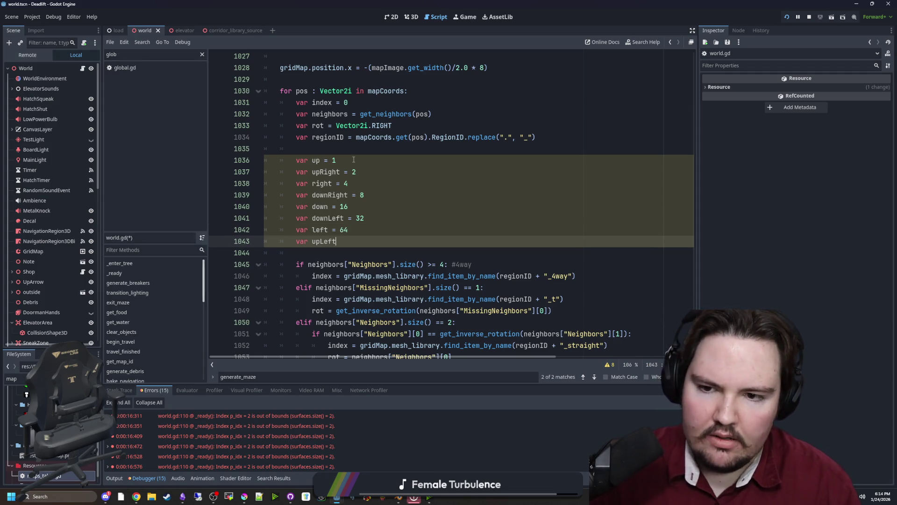
type(" = 128")
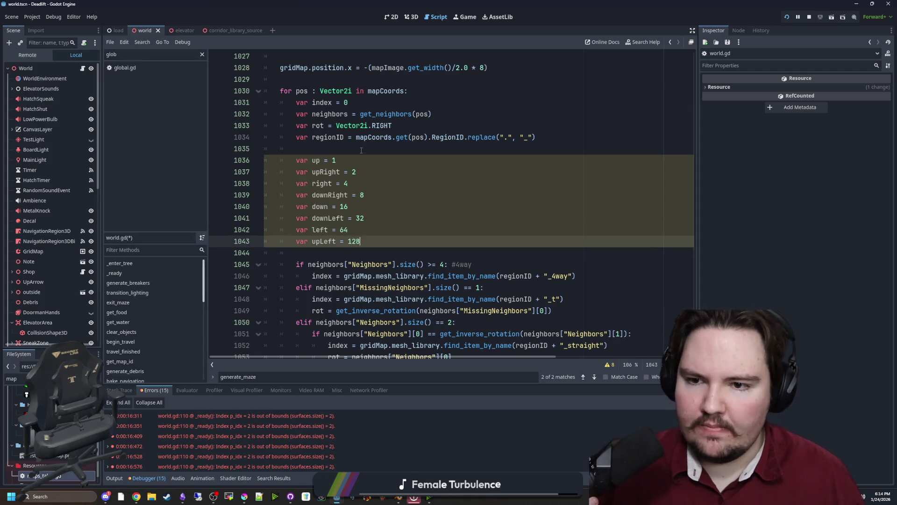
left_click(361, 150)
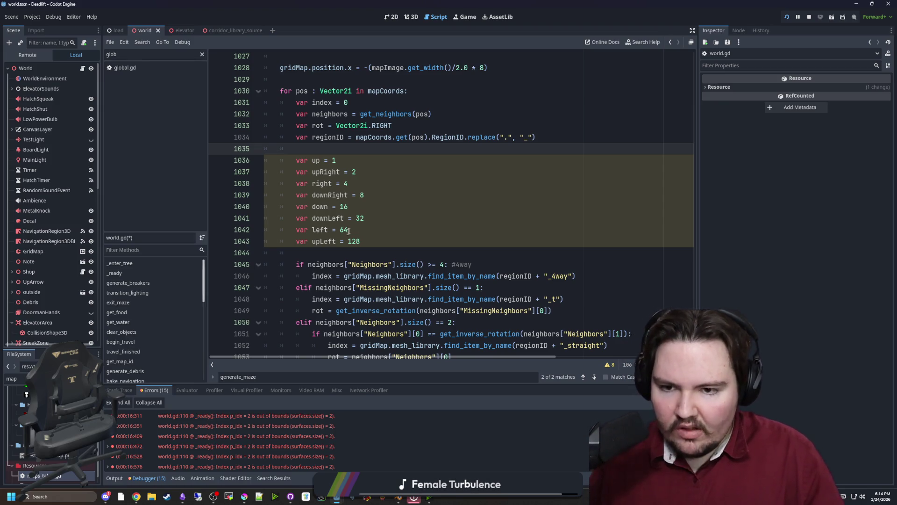
left_click(339, 253)
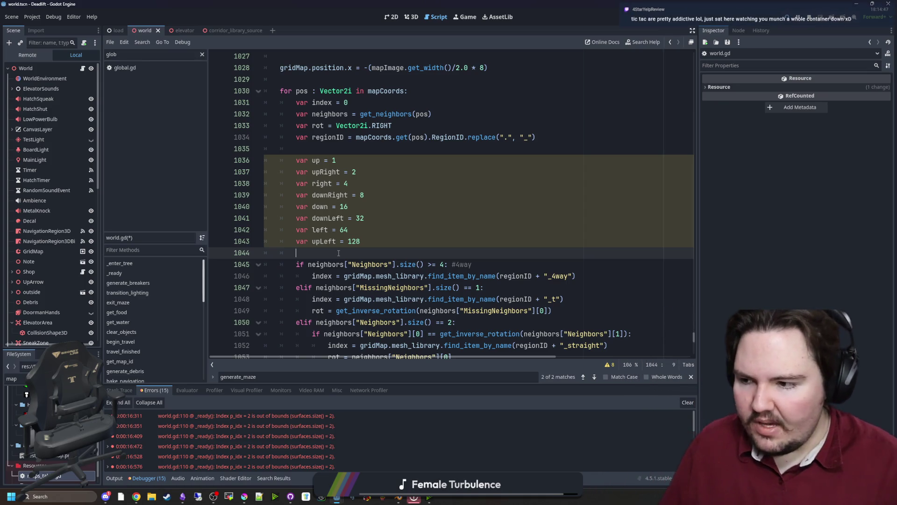
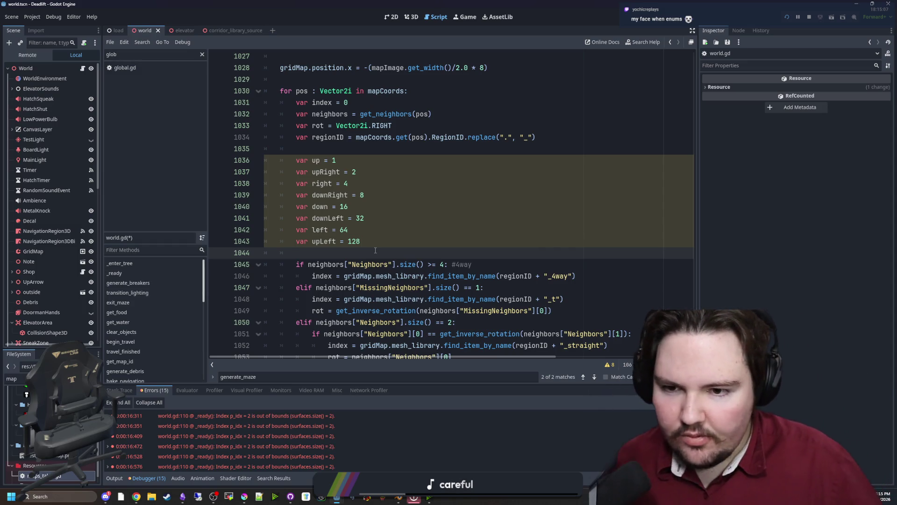
Step: Insert blank lines above the direction variables in generate_maze and type 'enum' on line 1036
left_click(323, 150)
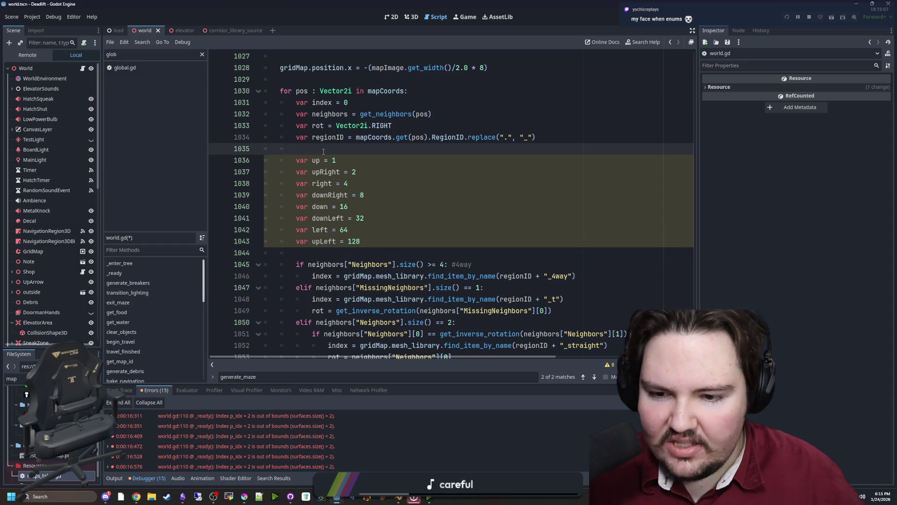
key("Return")
key("Return")
key("Up")
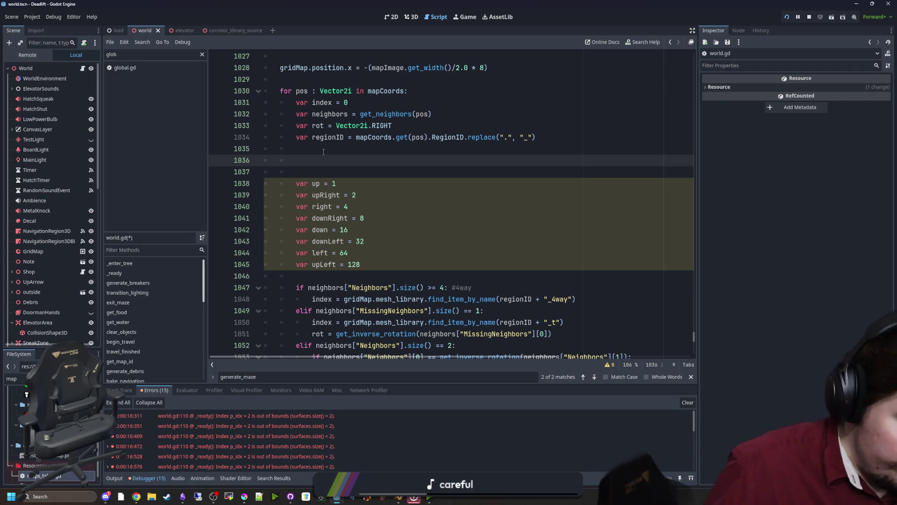
type("enum")
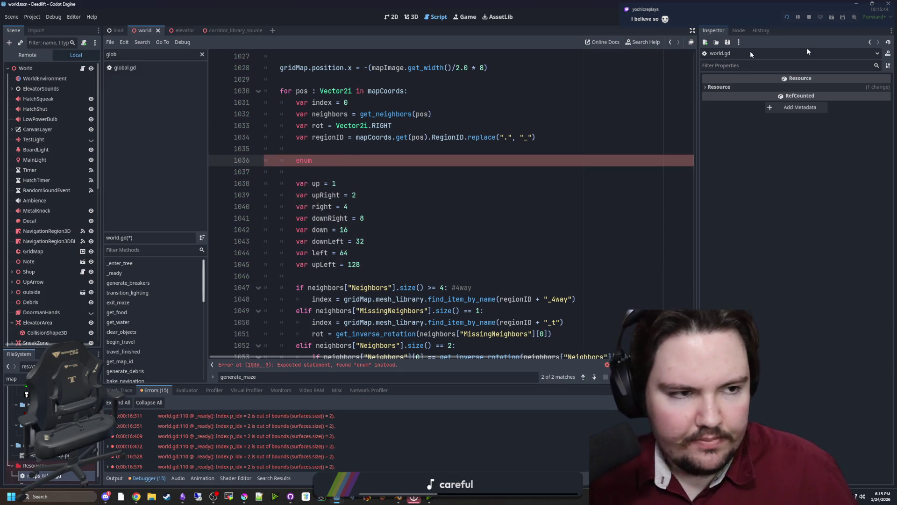
Step: Search Google for 'godot enums' and open the GDScript reference page
key("super+3")
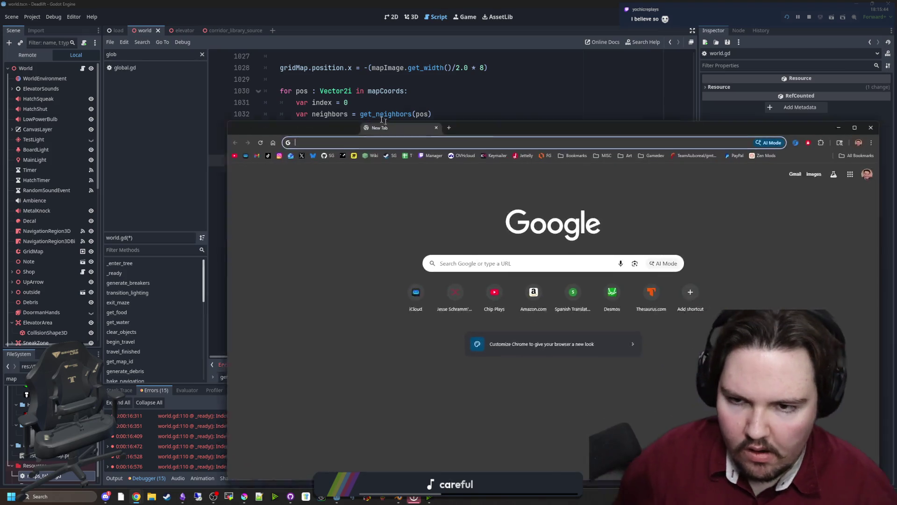
type("godot enums")
key("Return")
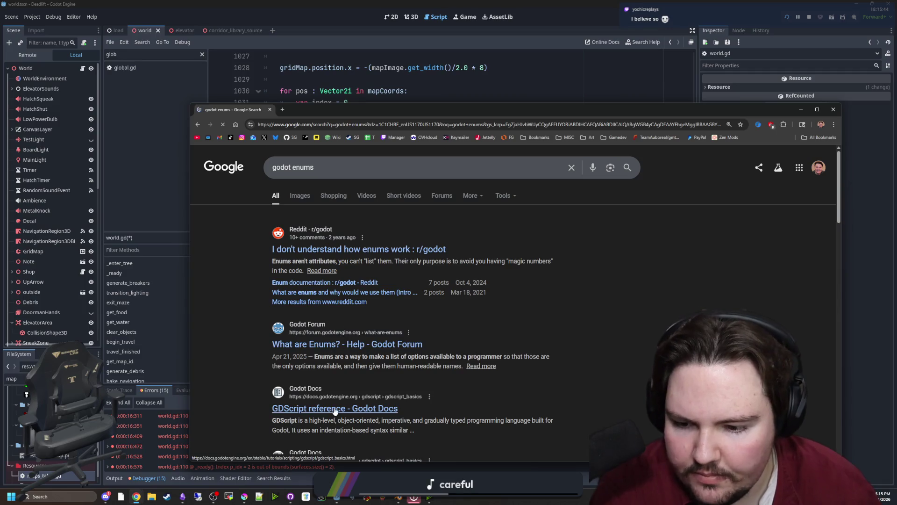
left_click(335, 407)
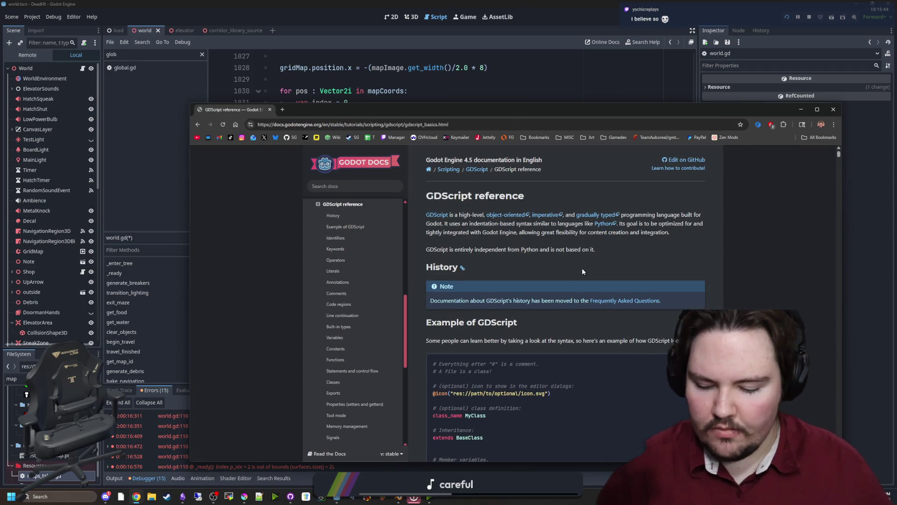
Step: Find 'enum' on the reference page, read the Enums example, and return to Godot
key("ctrl+f")
type("enum")
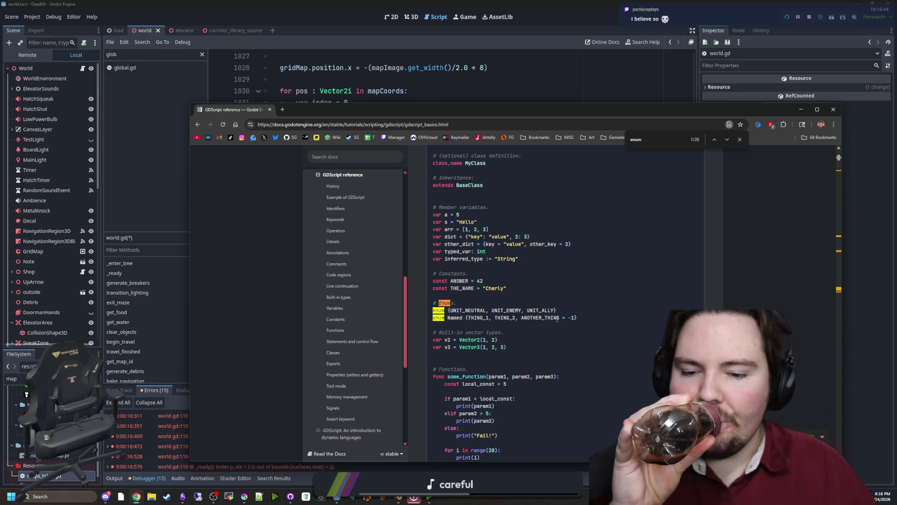
scroll(557, 318, "down", 4)
scroll(557, 318, "down", 4)
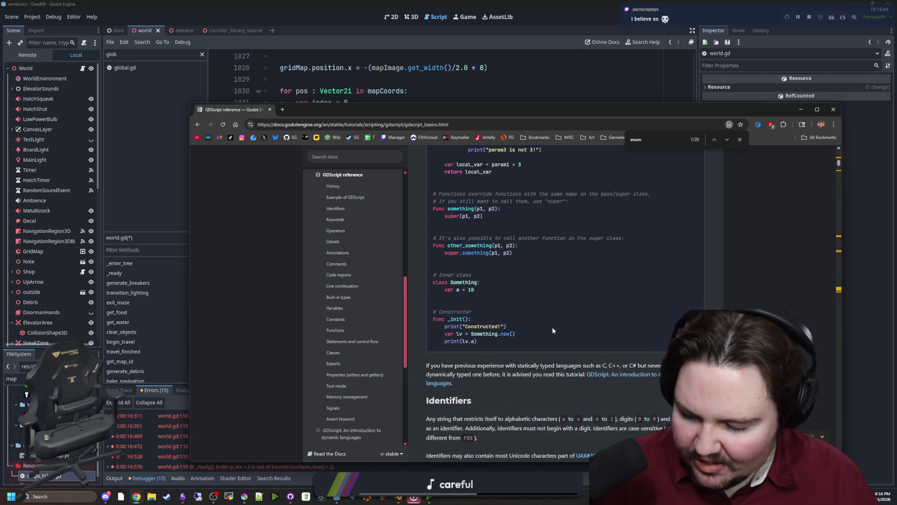
key("alt+Tab")
Step: Place the caret on the empty line below enum, then enter 'loganberry soda' in a new Chrome tab
left_click(346, 179)
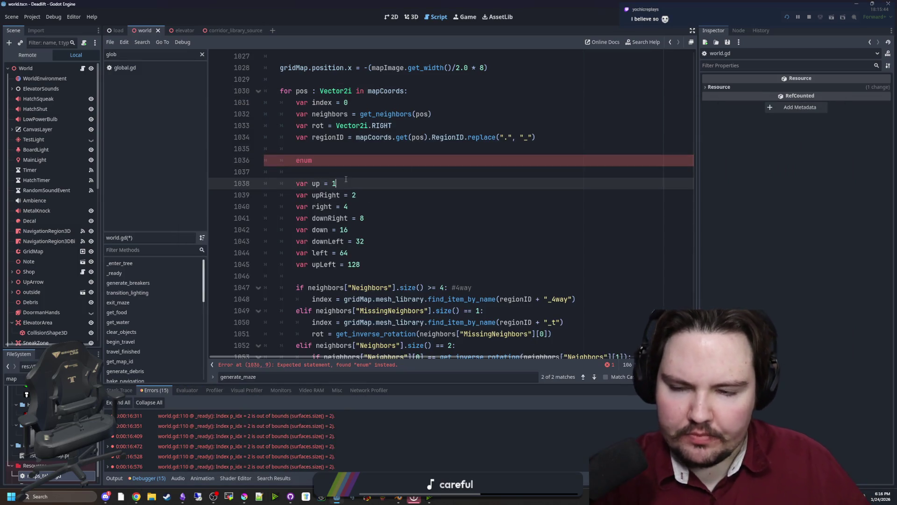
left_click(367, 176)
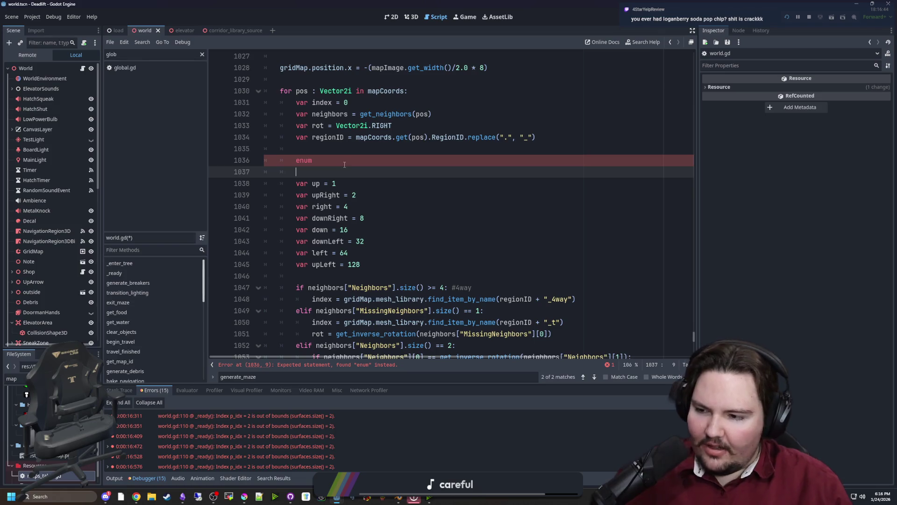
left_click(136, 497)
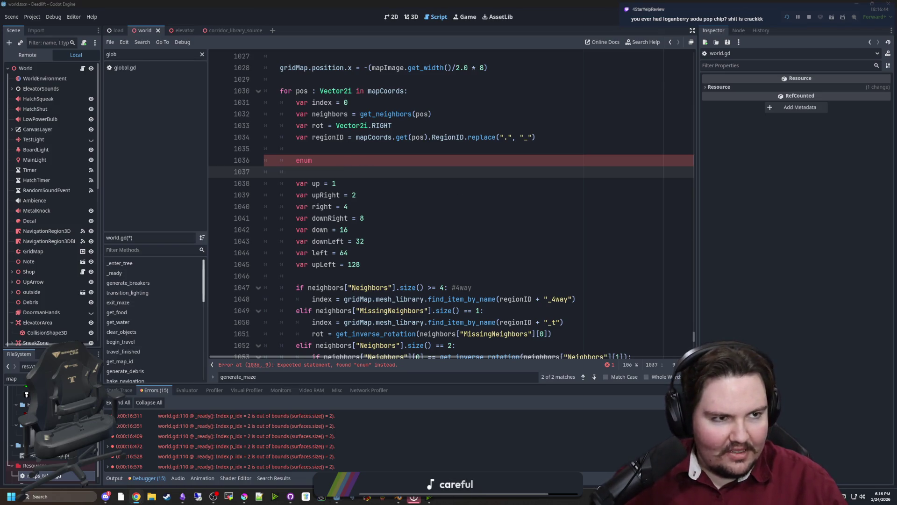
type("loganberry soda")
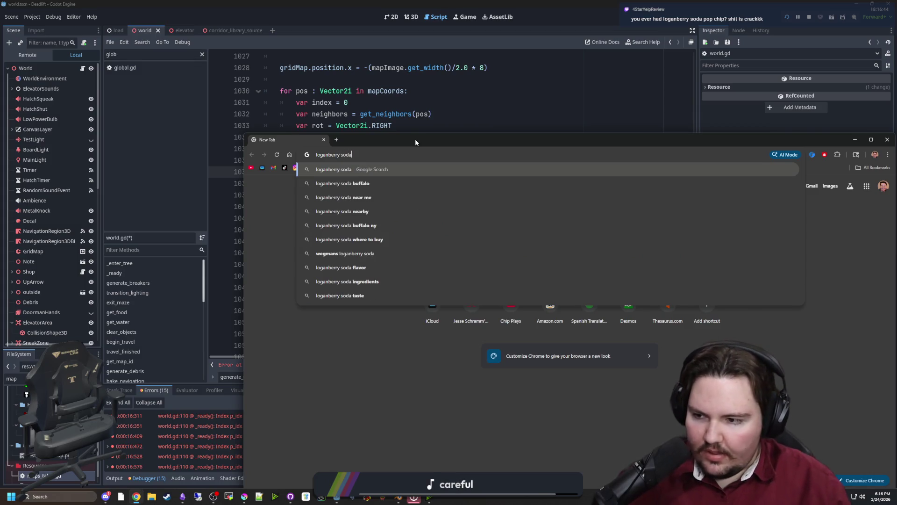
Step: Search 'loganberry soda' and expand the 'Is loganberry a real berry?' answer
key("Return")
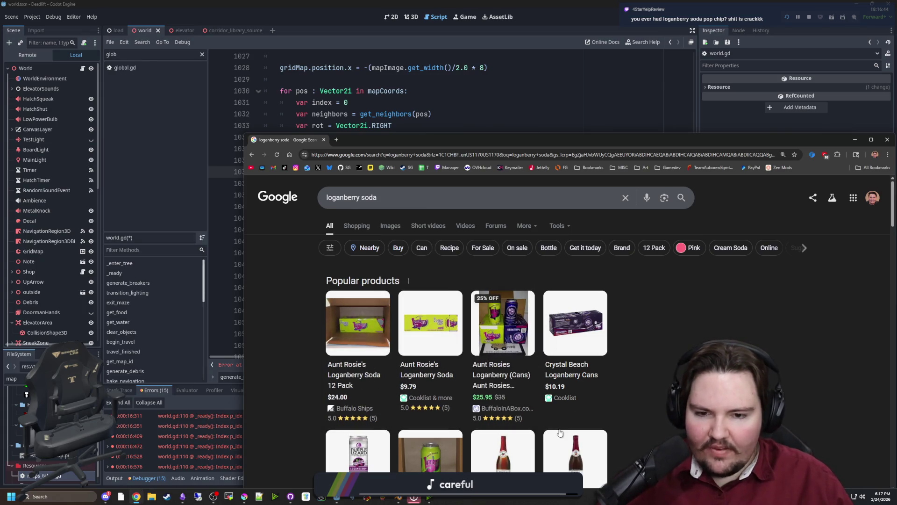
scroll(517, 369, "down", 5)
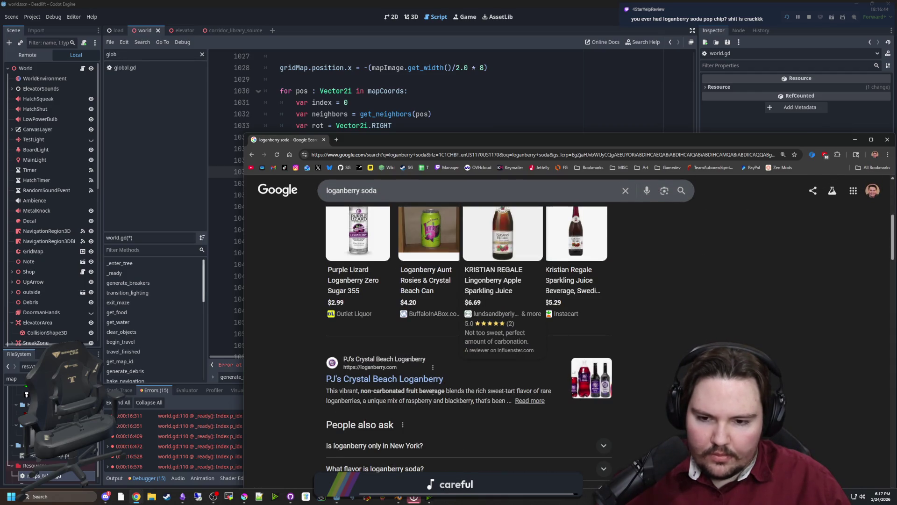
scroll(337, 399, "down", 3)
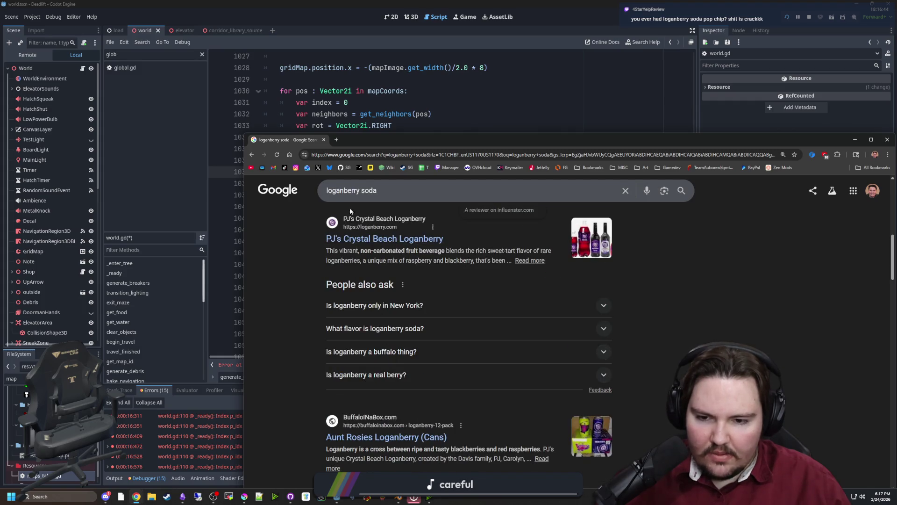
left_click(405, 374)
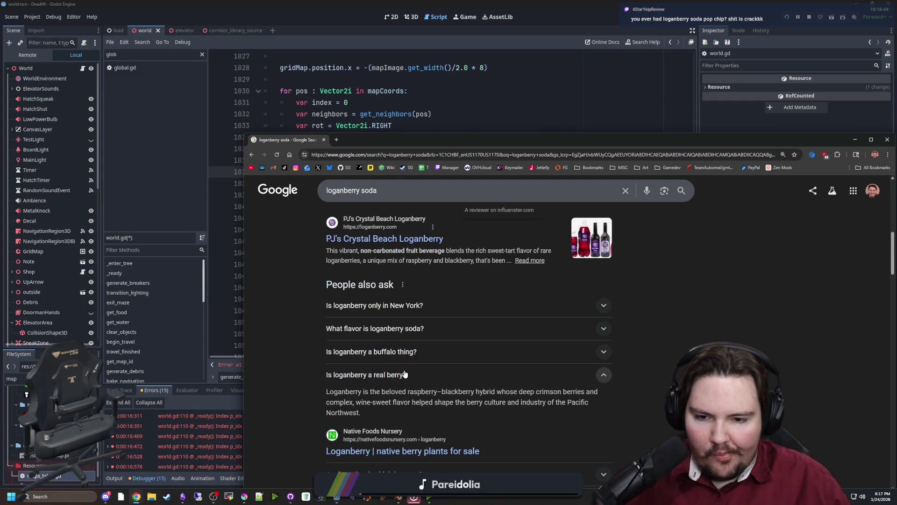
Step: Search 'loganberry' in a second tab, browse its image results, then minimize Chrome
left_click(336, 139)
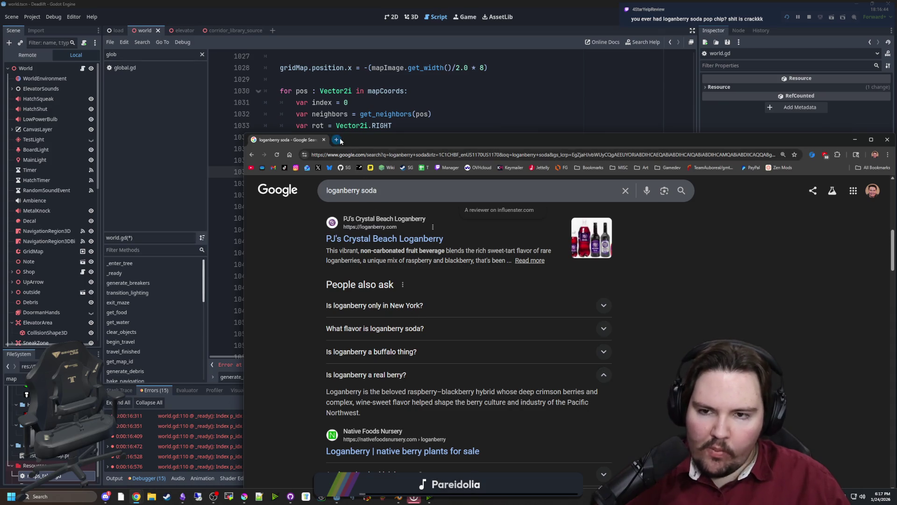
type("loganberry")
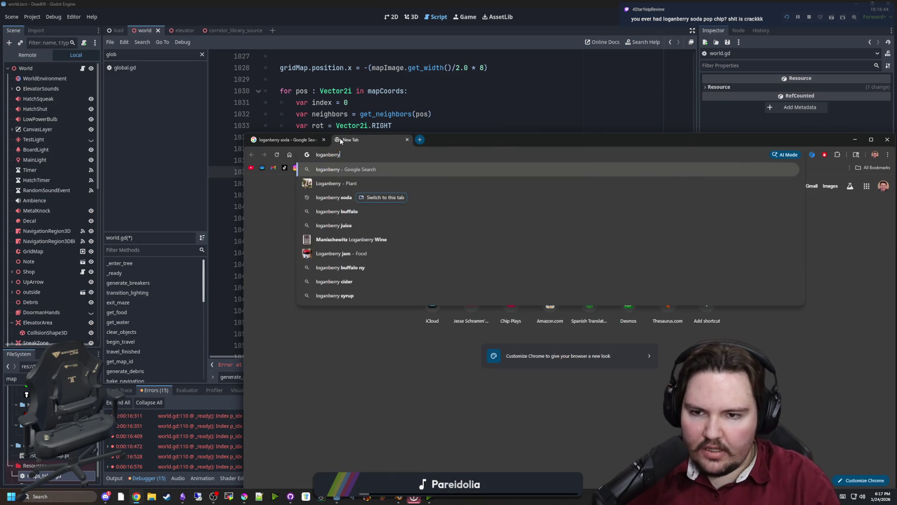
key("Return")
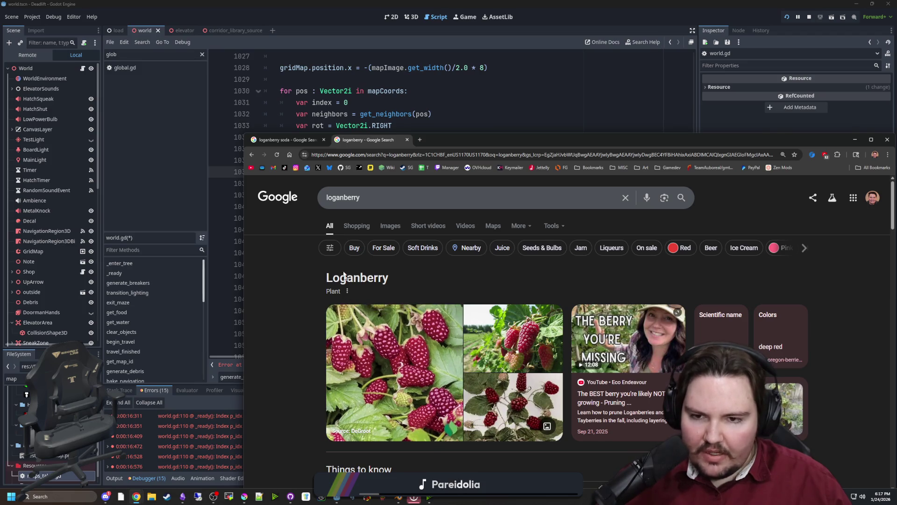
left_click(388, 225)
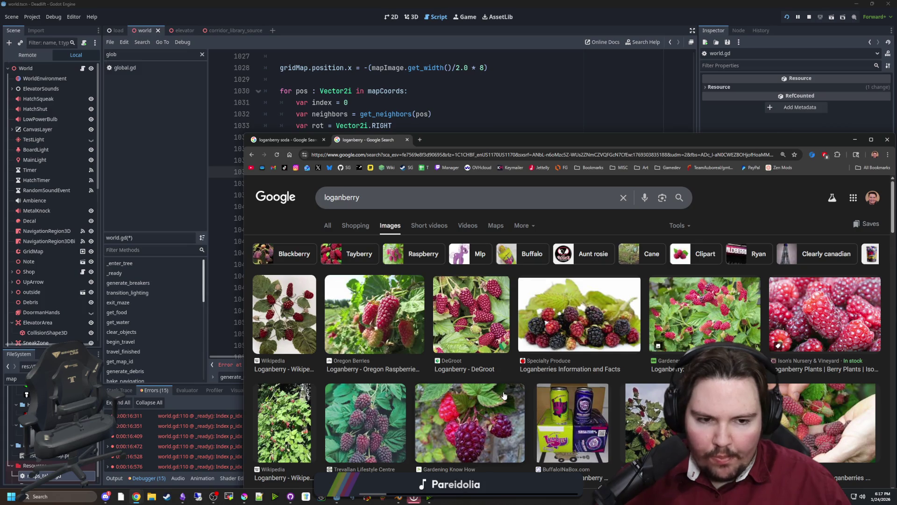
scroll(505, 395, "down", 3)
scroll(505, 392, "down", 3)
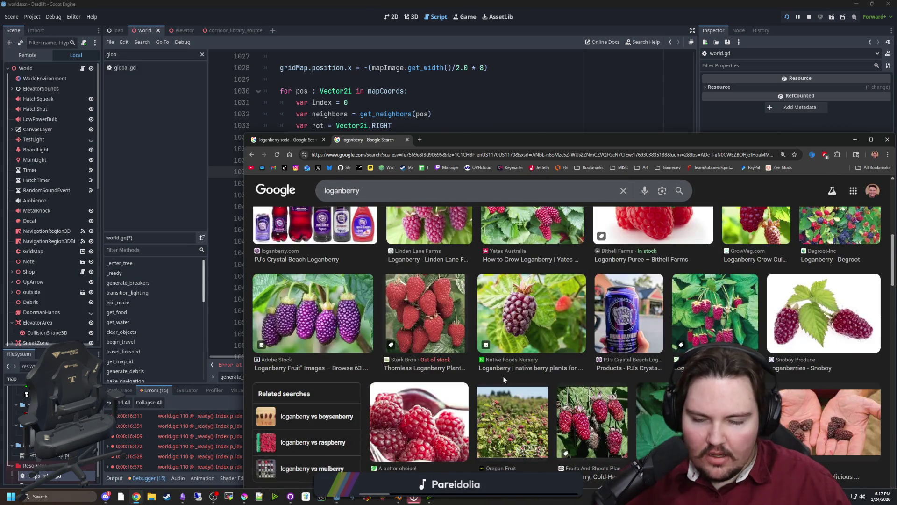
scroll(504, 388, "down", 3)
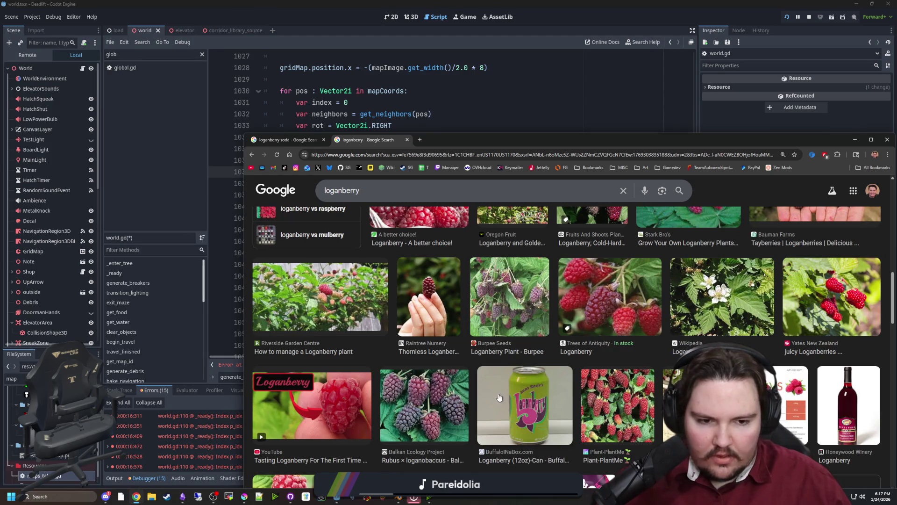
scroll(504, 398, "down", 2)
scroll(505, 376, "down", 2)
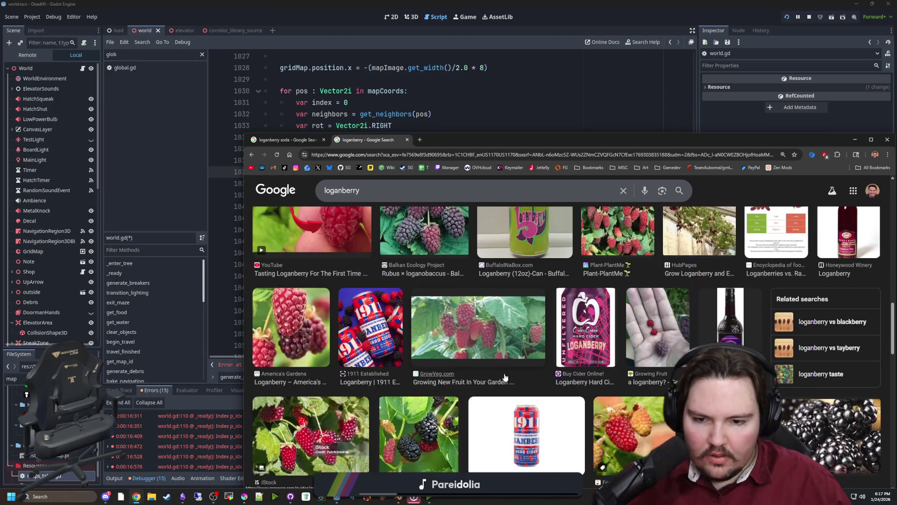
scroll(504, 378, "down", 3)
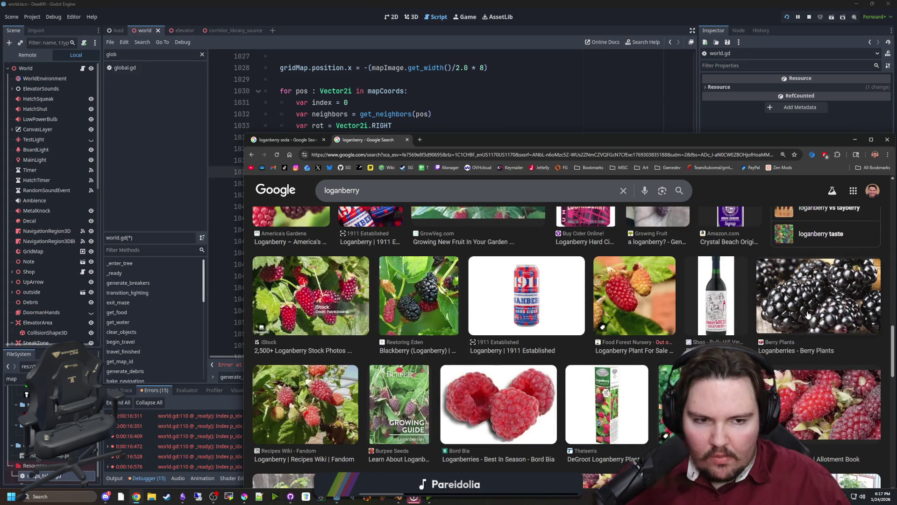
scroll(809, 315, "down", 2)
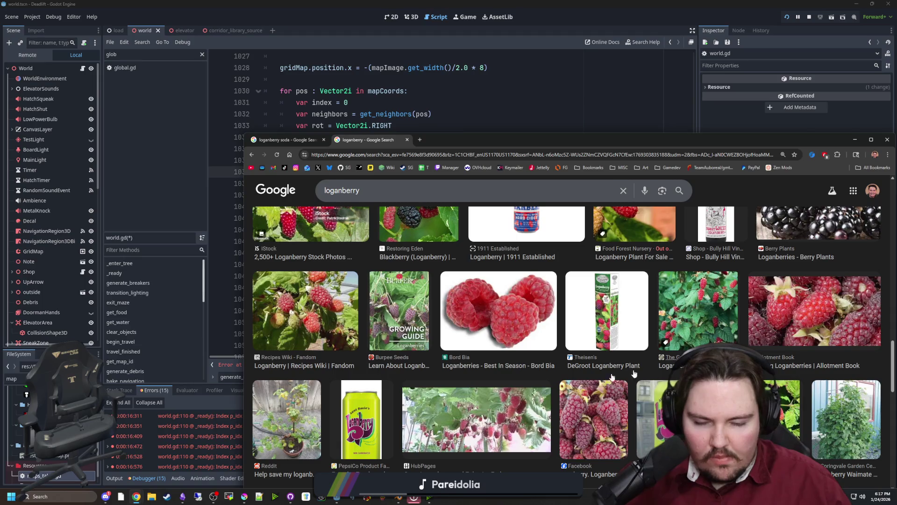
scroll(565, 411, "down", 3)
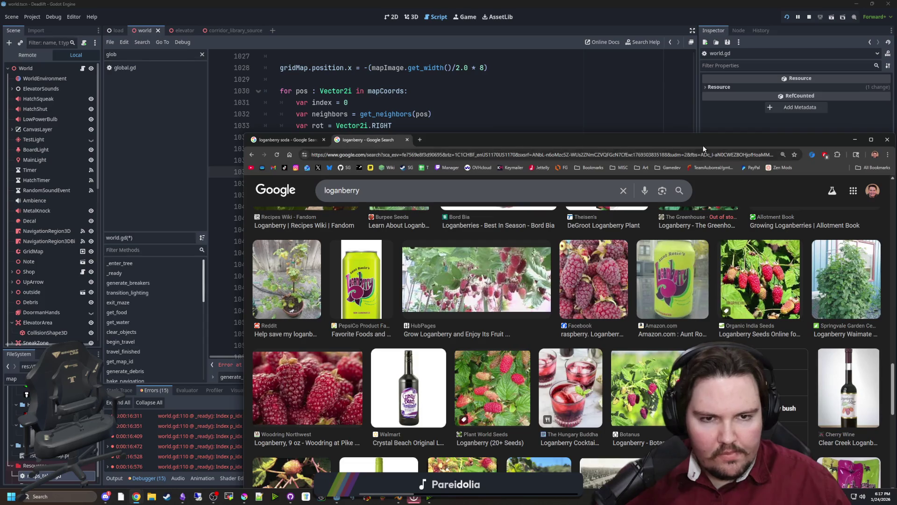
key("super+shift+Right")
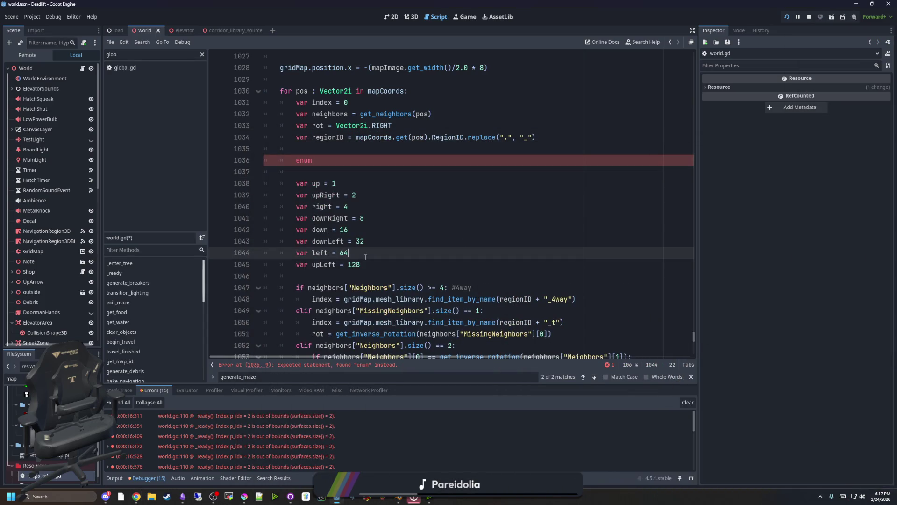
Step: Step through the direction declarations and drag the dock splitters to widen the world.gd code area
left_click(345, 162)
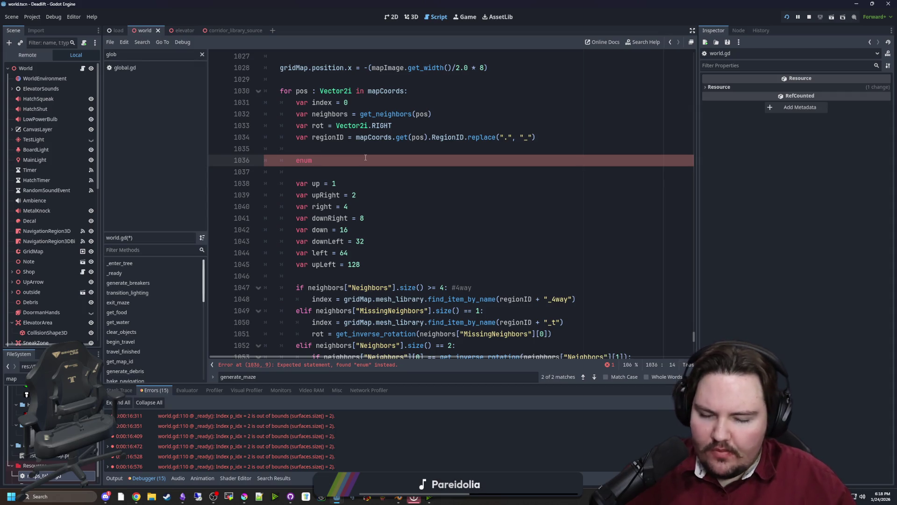
scroll(365, 157, "down", 2)
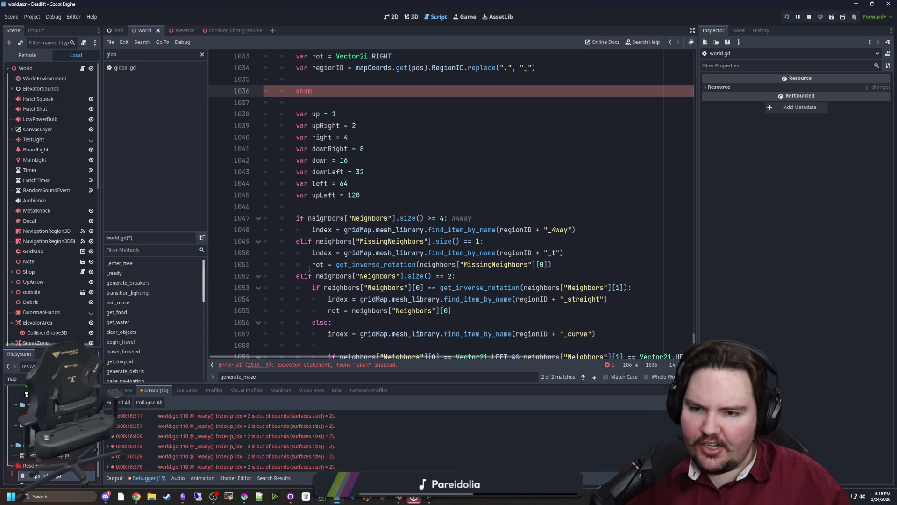
mouse_move(552, 264)
left_mouse_down()
mouse_move(299, 275)
mouse_move(312, 264)
left_mouse_up()
left_click(481, 183)
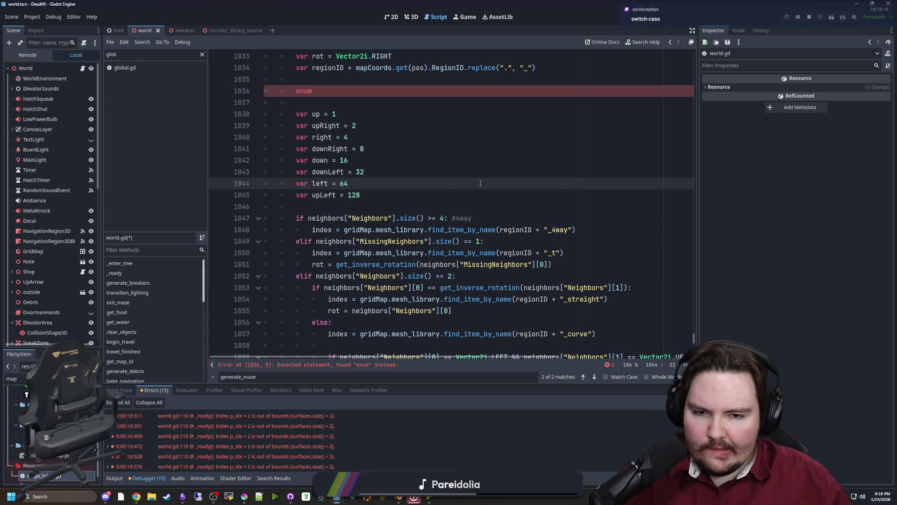
left_click(458, 200)
scroll(454, 211, "down", 1)
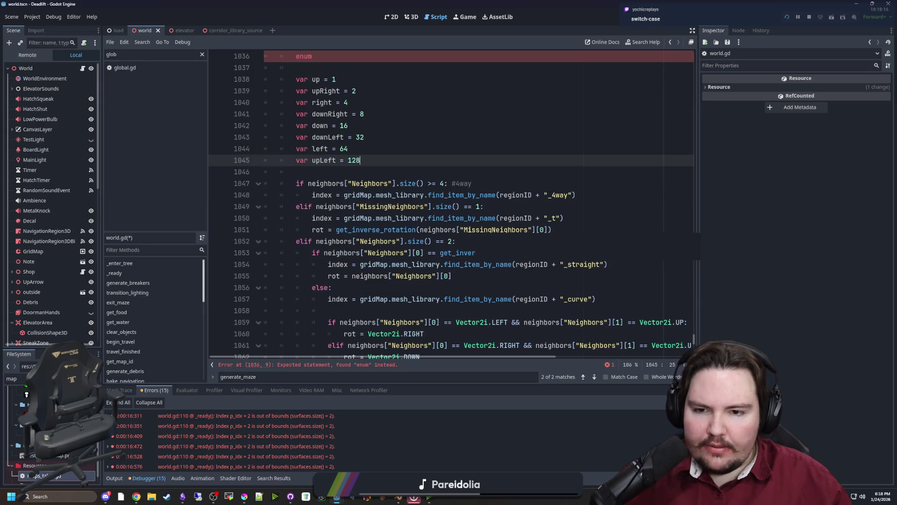
left_click(452, 288)
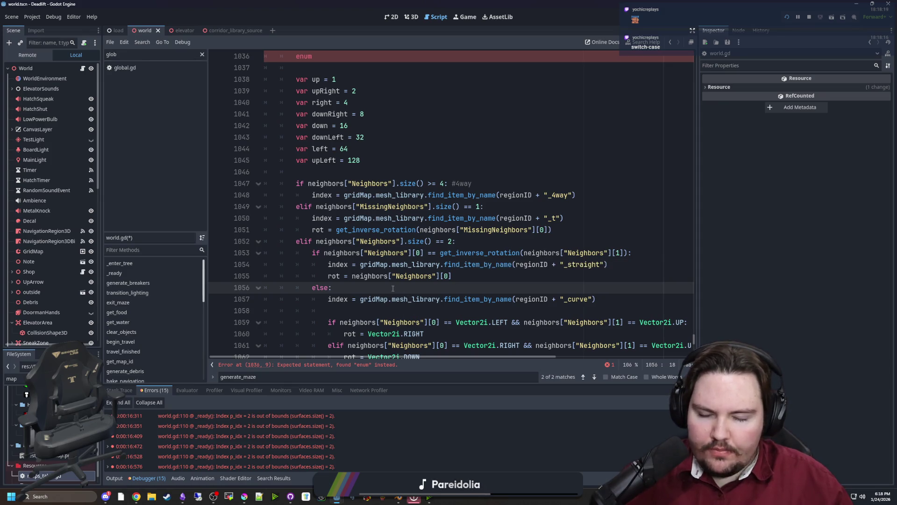
scroll(403, 287, "down", 3)
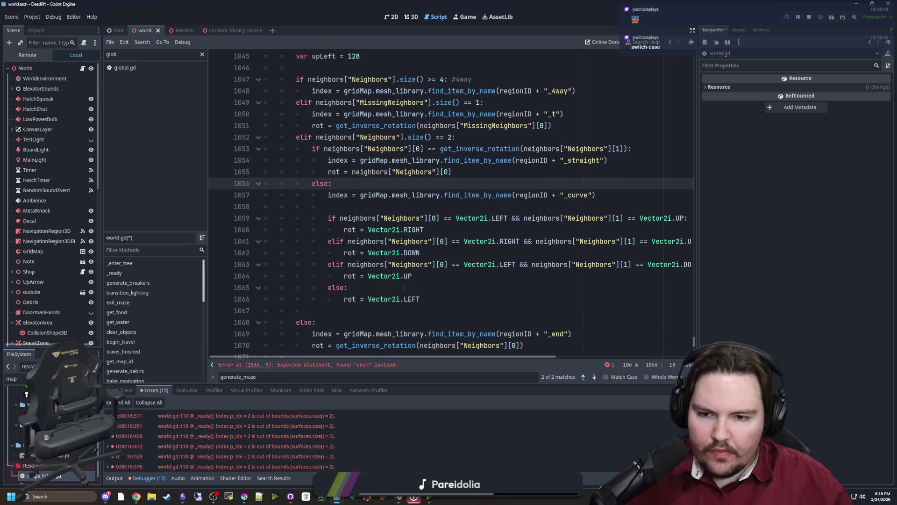
left_click_drag(697, 261, 818, 263)
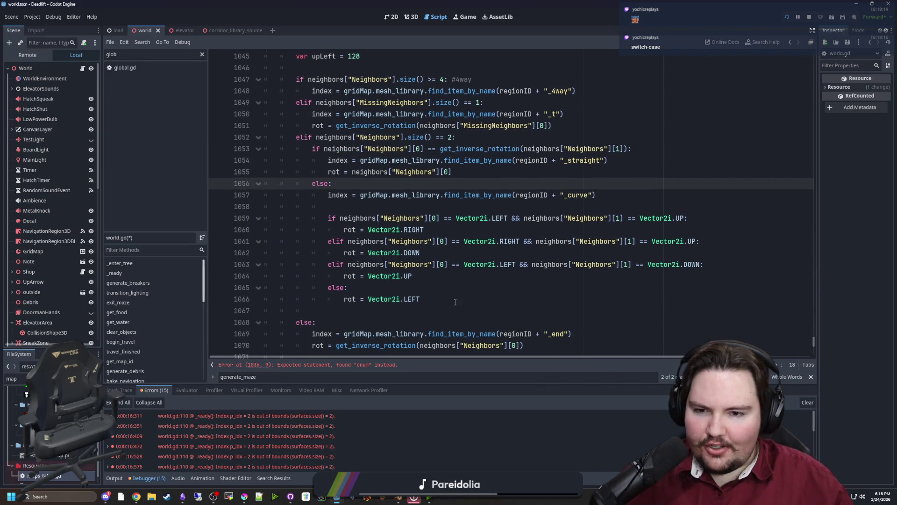
Step: Review the curve rotation checks in the else branch around lines 1056–1058
mouse_move(455, 302)
left_mouse_down()
mouse_move(327, 194)
mouse_move(350, 208)
left_mouse_up()
left_click(350, 208)
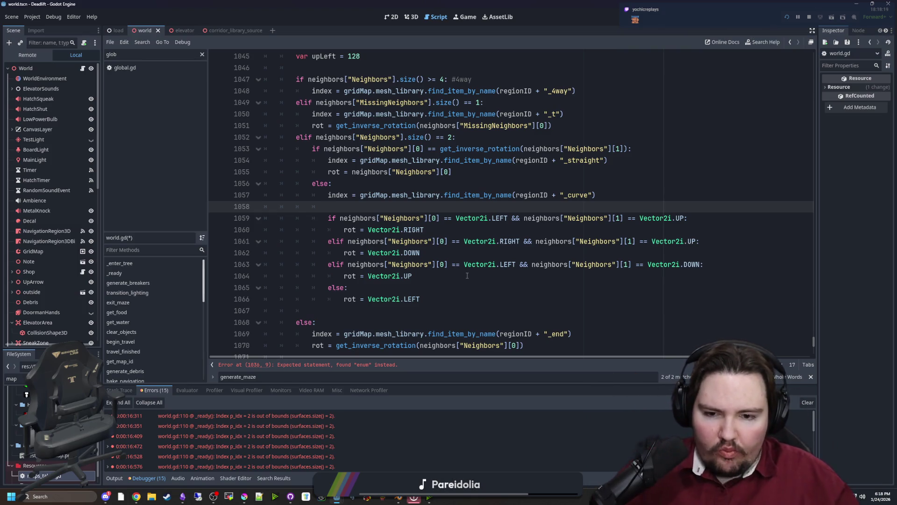
scroll(467, 276, "down", 2)
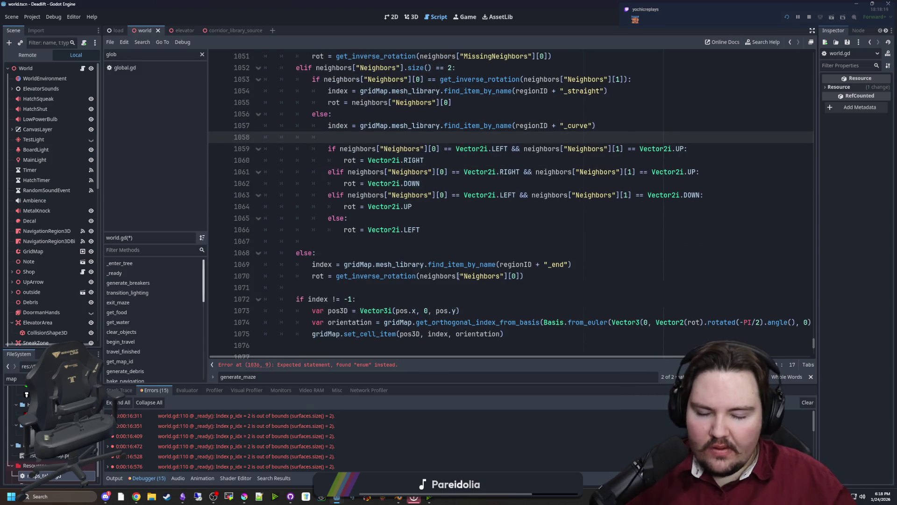
scroll(366, 253, "up", 2)
scroll(413, 265, "up", 3)
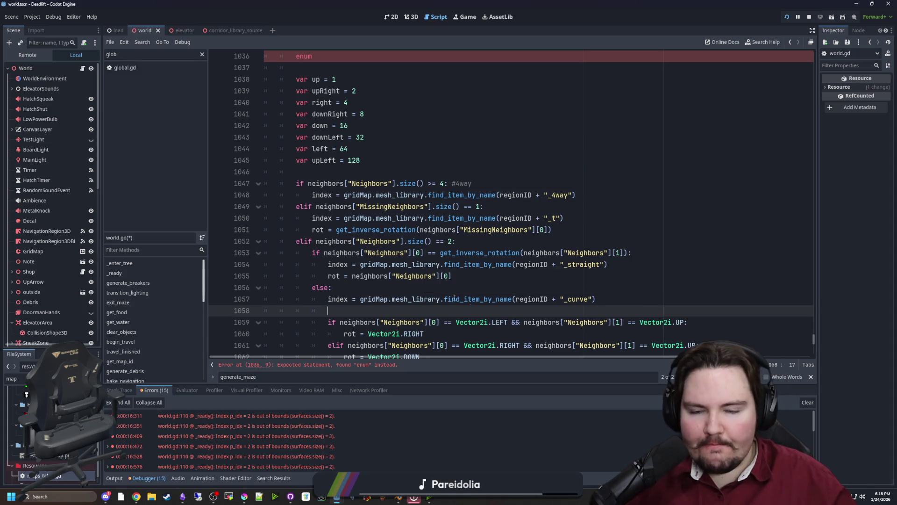
left_click(352, 291)
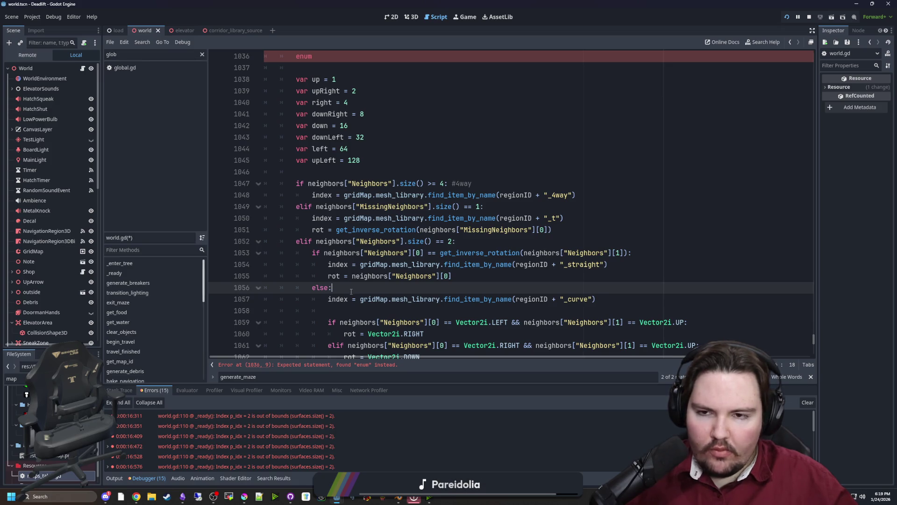
Step: Check the direction variables below the enum, then switch to the 'godot ternary operator' results
scroll(404, 288, "up", 3)
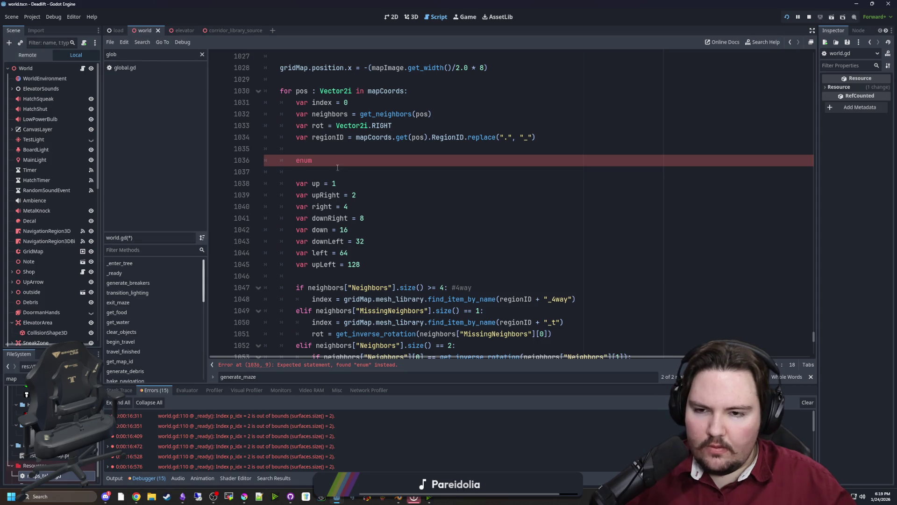
left_click(347, 182)
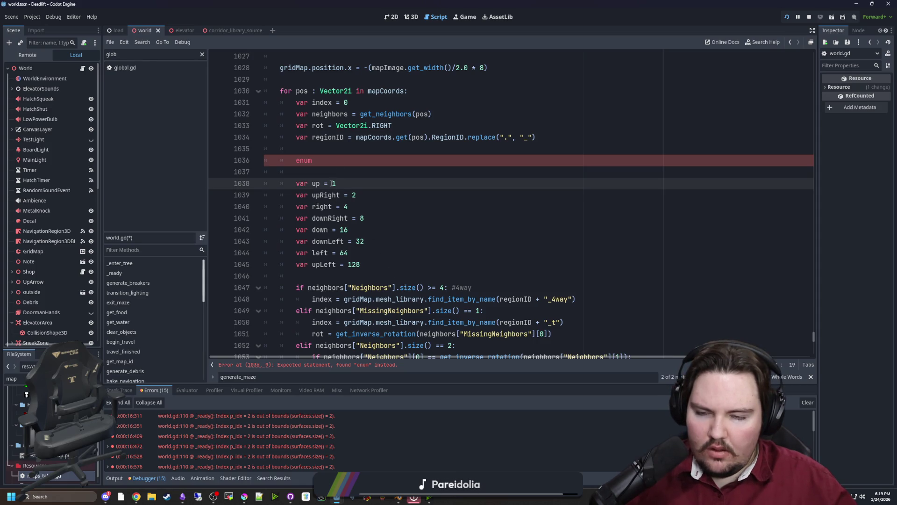
left_click(347, 171)
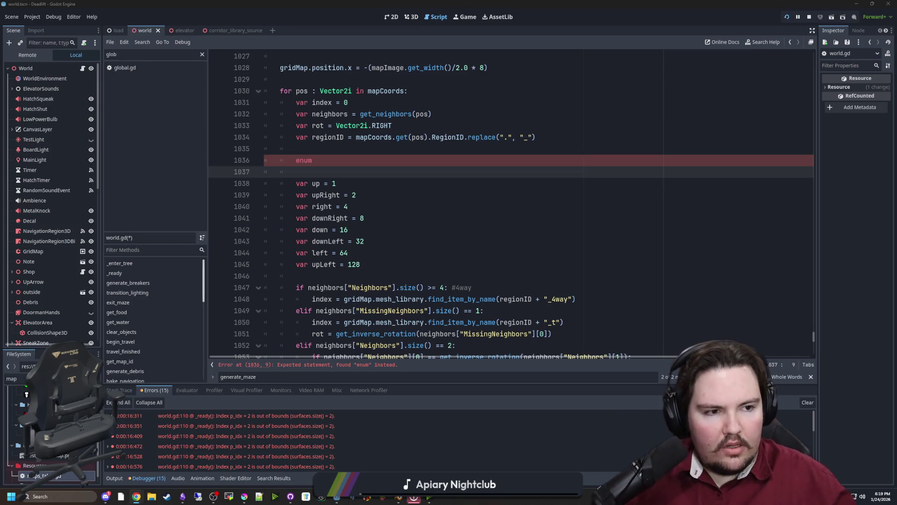
key("alt+Tab")
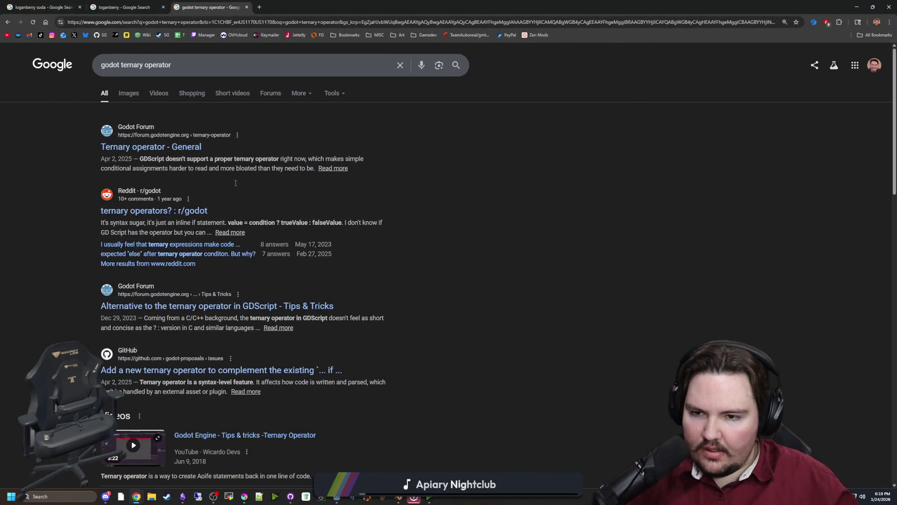
Step: Open the Reddit and Godot Forum ternary threads and highlight the forum's 'value1 if condition else value2' example
middle_click(171, 210)
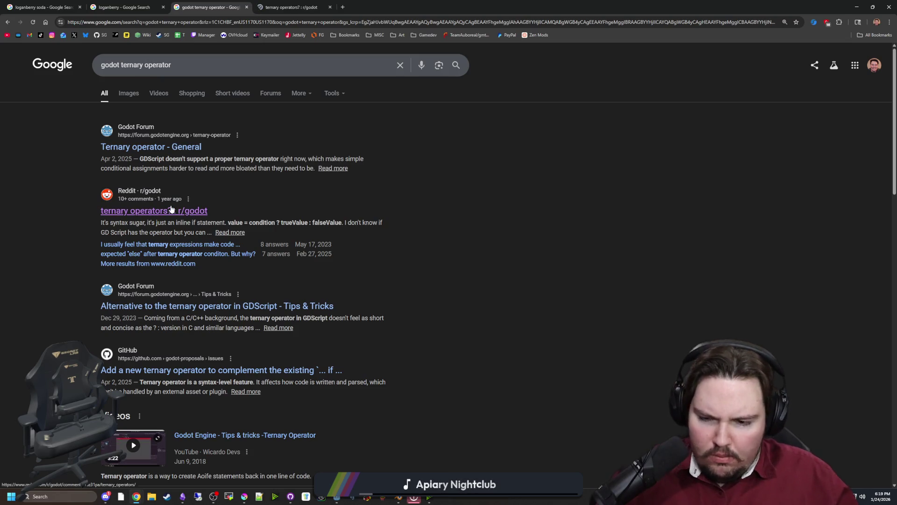
middle_click(177, 146)
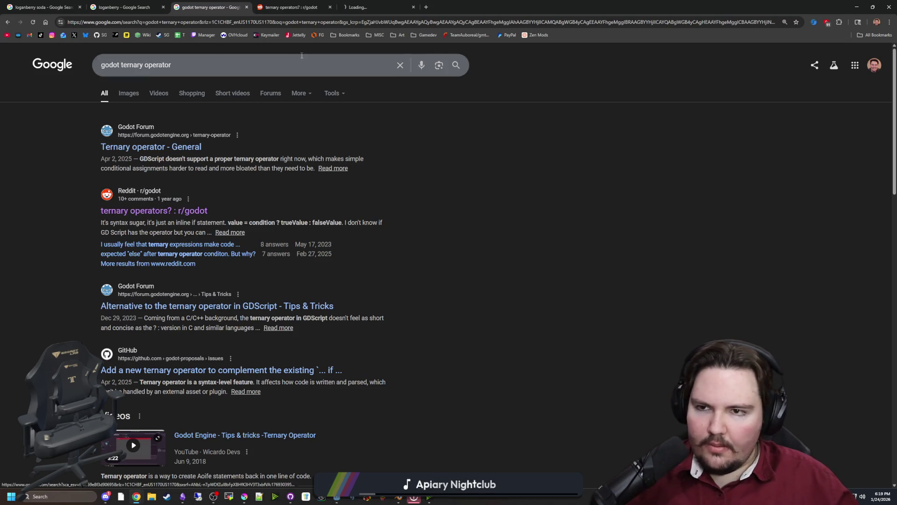
left_click(355, 6)
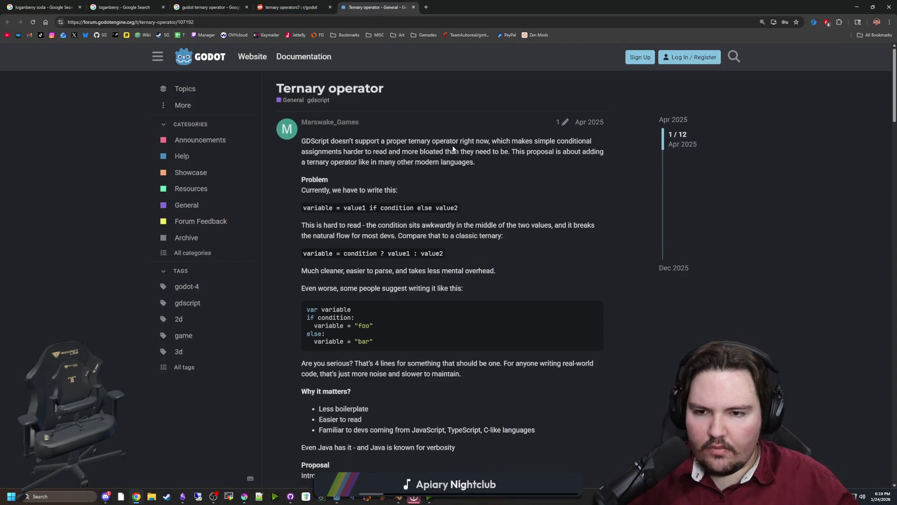
scroll(453, 122, "down", 10)
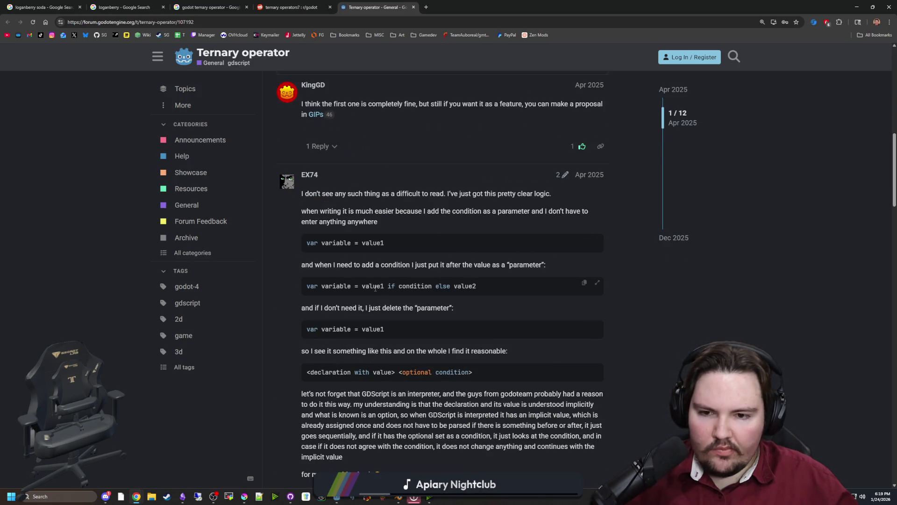
left_click_drag(387, 286, 426, 286)
Step: Return to Godot and jump to the get_neighbors function definition
left_click(465, 286)
key("alt+Tab")
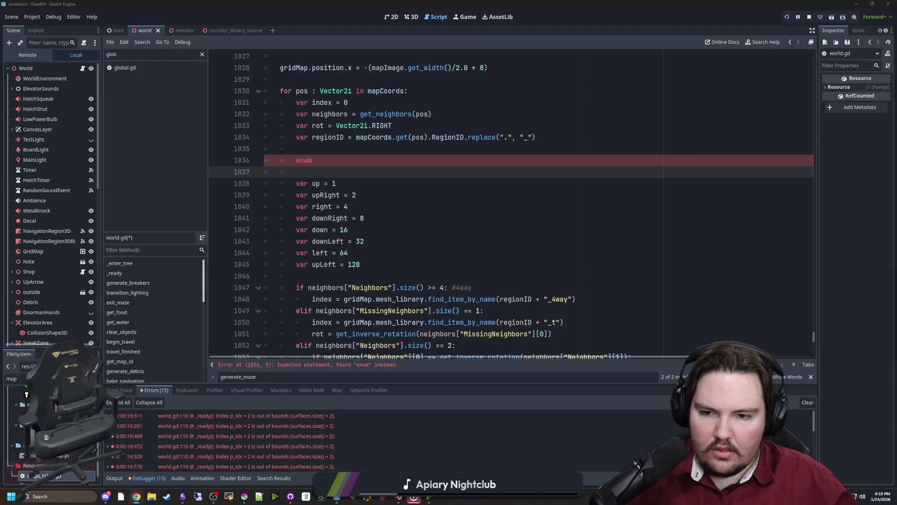
left_click(338, 183)
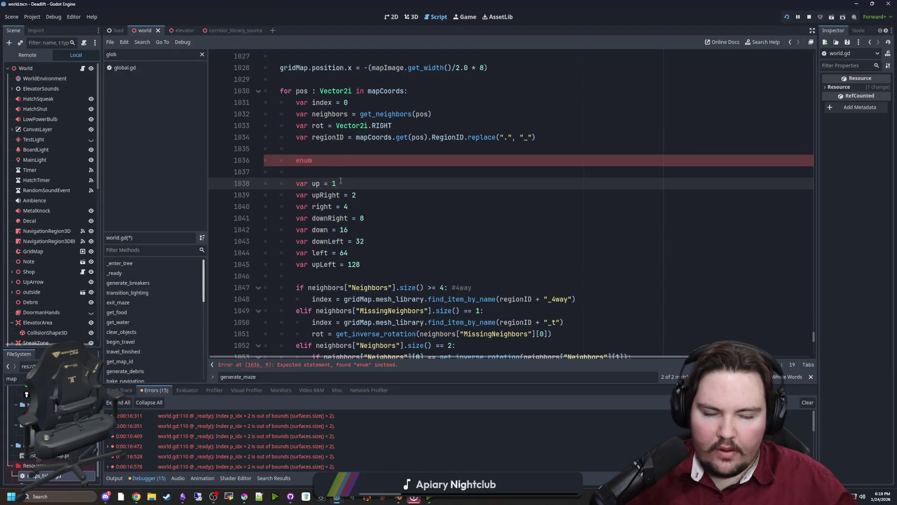
scroll(434, 212, "up", 1)
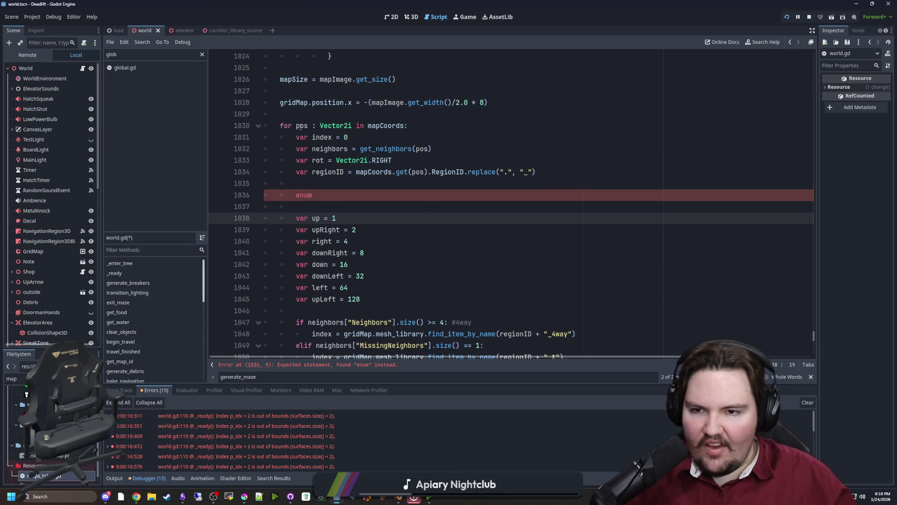
left_click(352, 208)
left_click(396, 149)
left_click(397, 149, "ctrl")
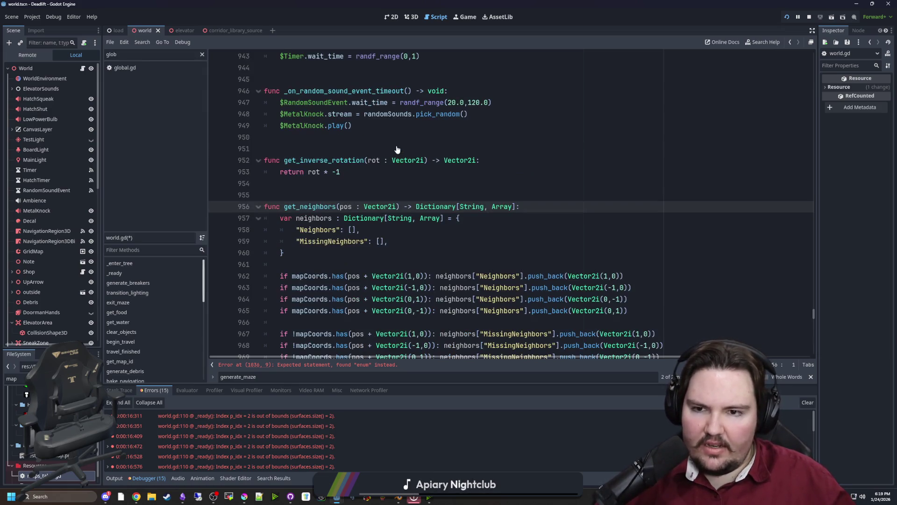
scroll(374, 262, "down", 1)
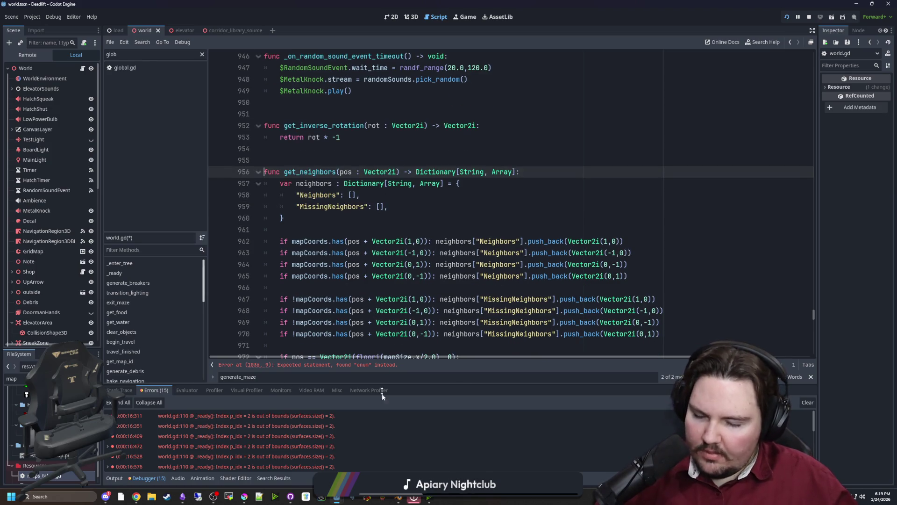
Step: Comment out the stray enum on line 1036 with '#', then bring GitHub Desktop forward
left_click(344, 364)
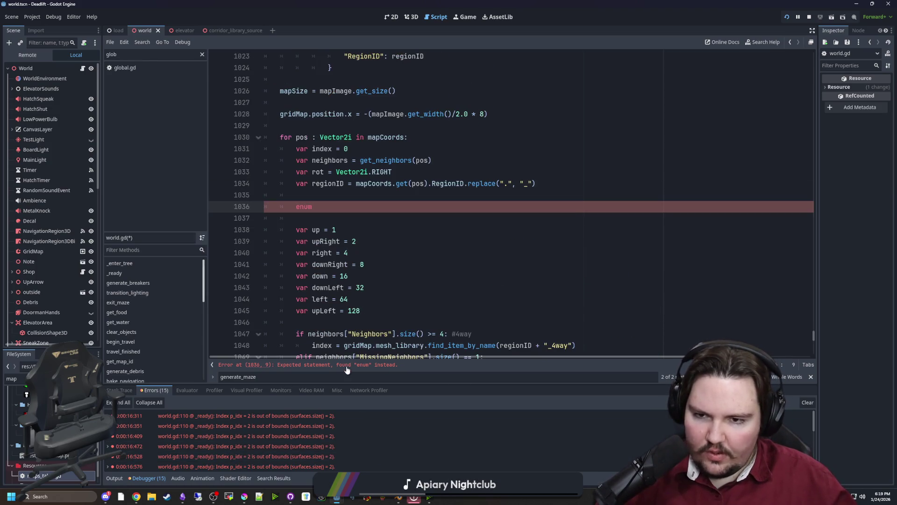
left_click(293, 214)
key("Up")
type("#")
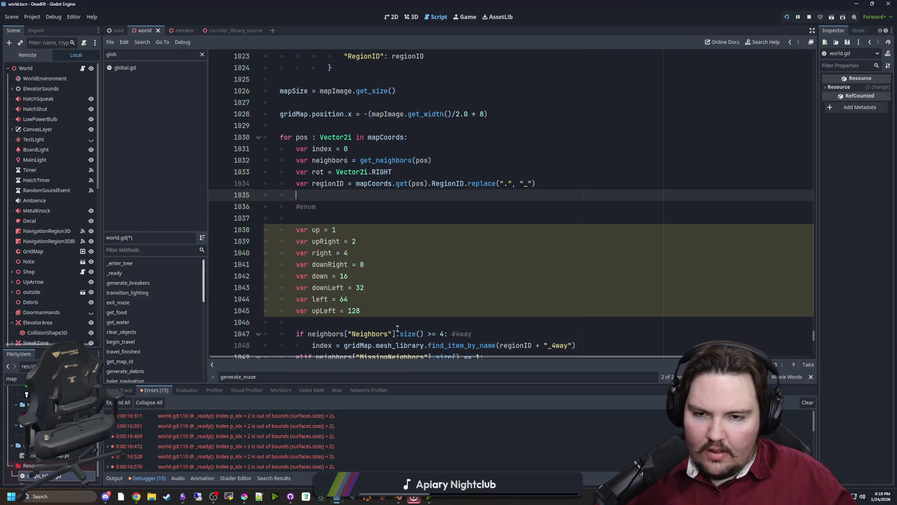
left_click_drag(296, 226, 349, 318)
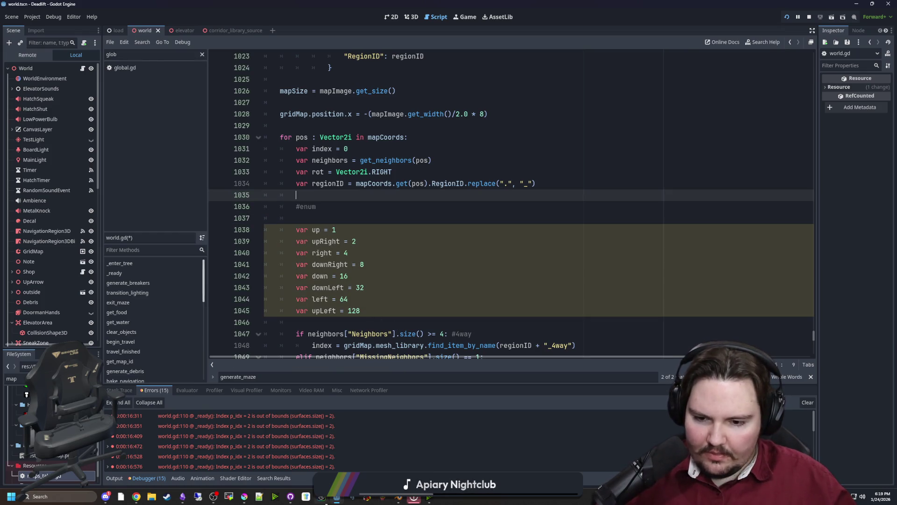
left_click(291, 497)
left_click(290, 498)
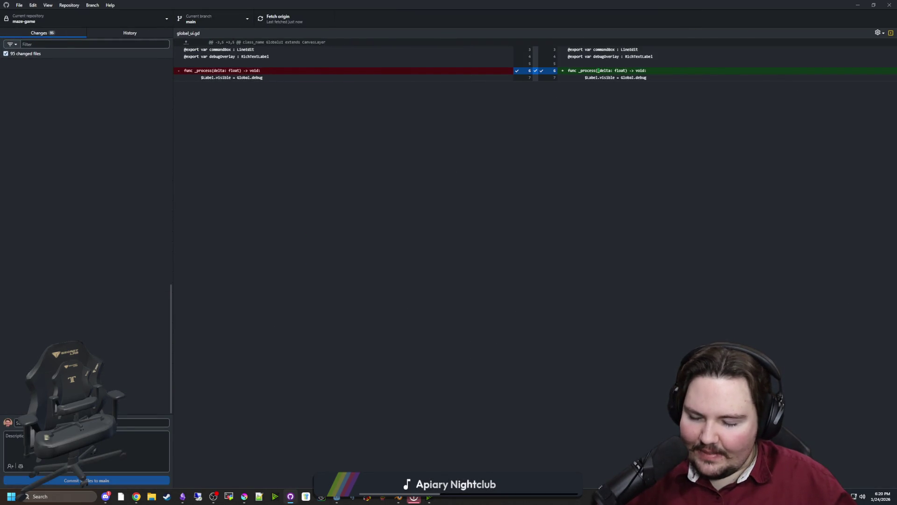
Step: Commit the 95 changed files to main as 'v0.1.2 mid push' and push to origin
type("v1")
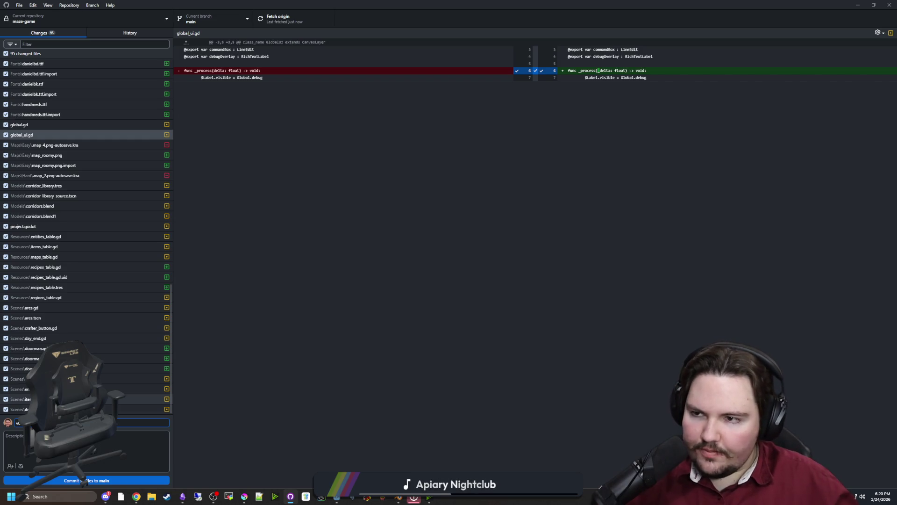
left_click(116, 481)
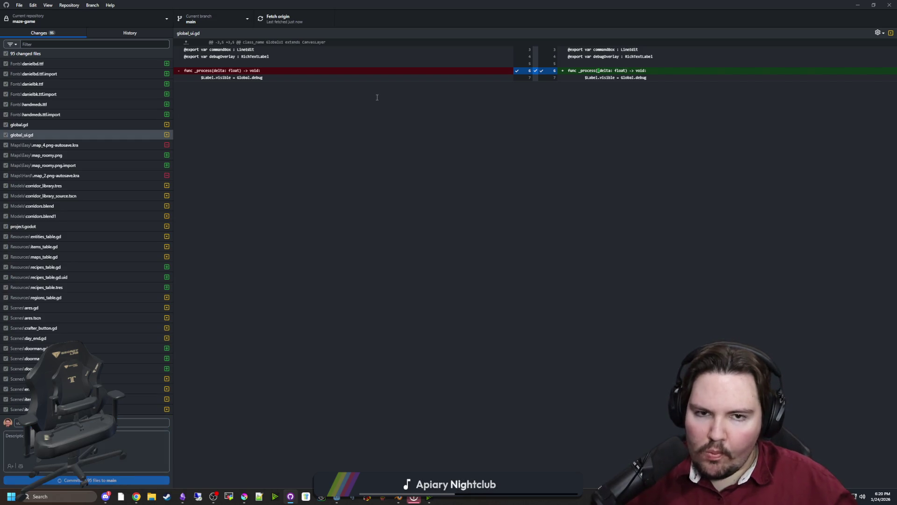
scroll(117, 229, "down", 10)
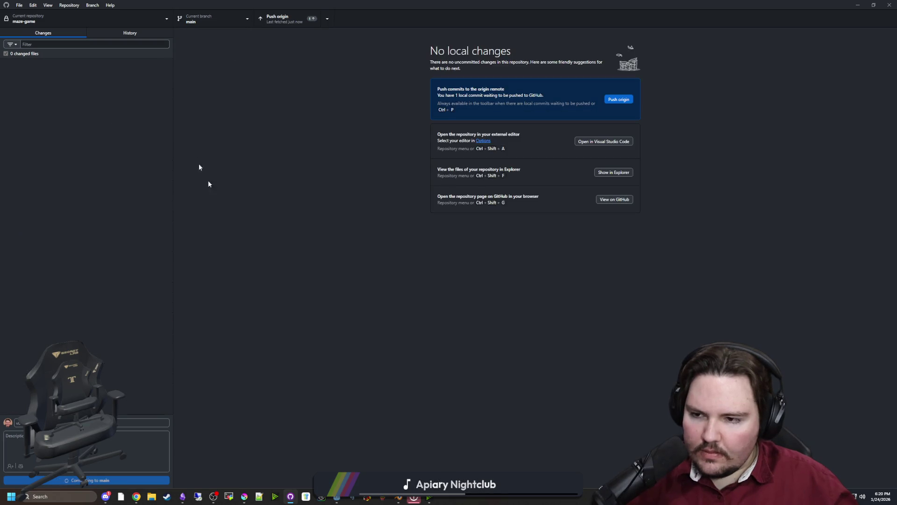
left_click(280, 18)
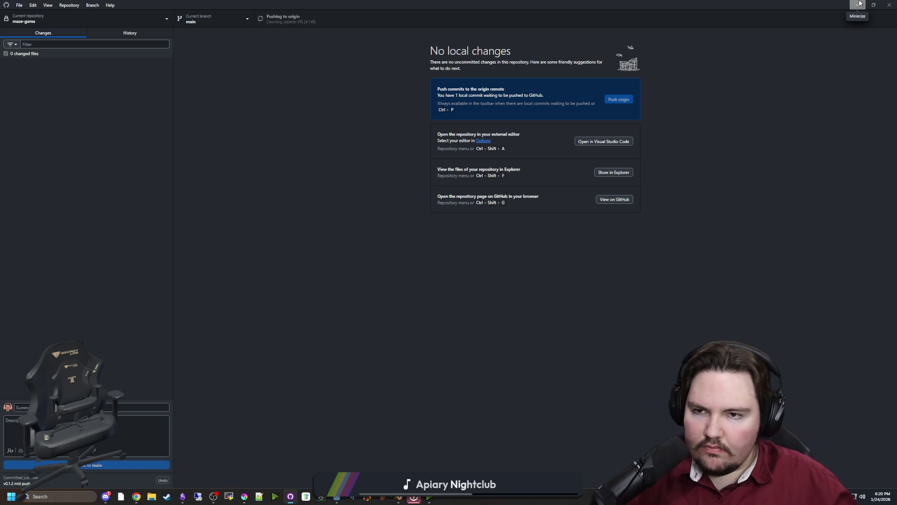
left_click(859, 3)
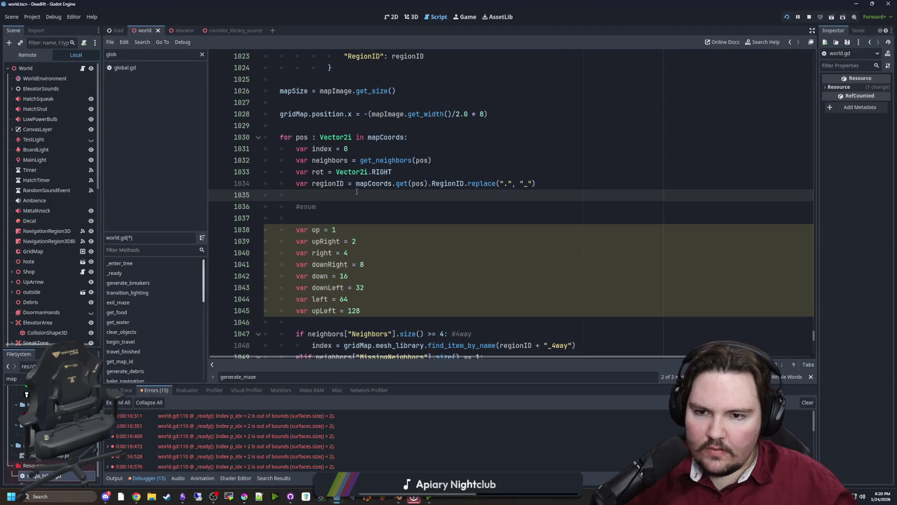
Step: Jump to get_neighbors and place the caret on blank line 961 below its dictionary
left_click(404, 158, "ctrl")
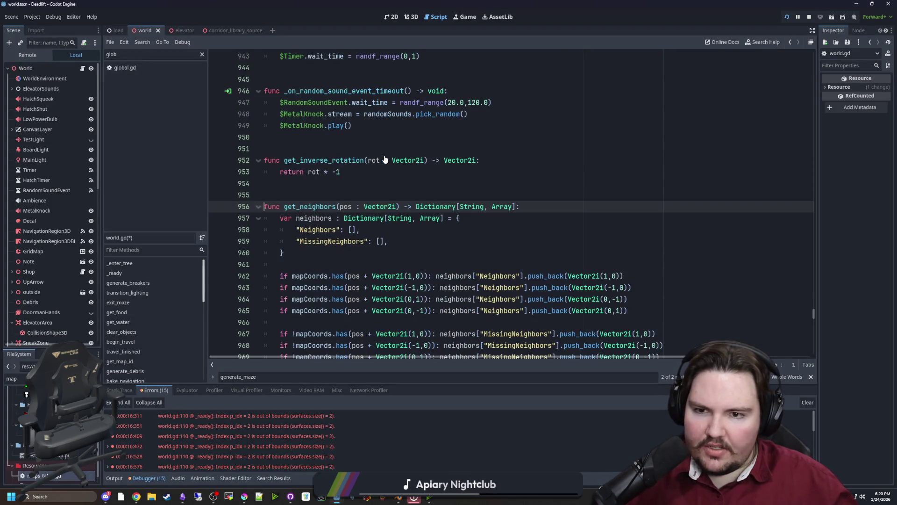
scroll(398, 185, "down", 4)
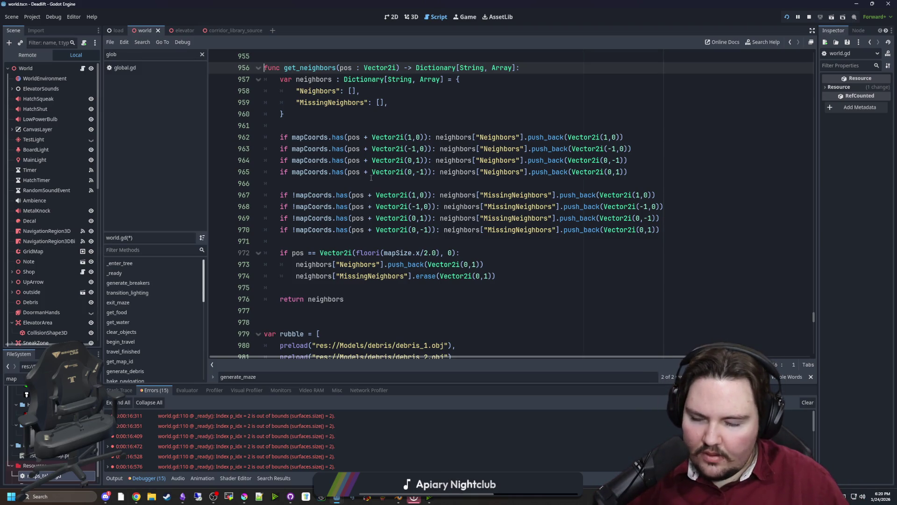
scroll(355, 215, "up", 1)
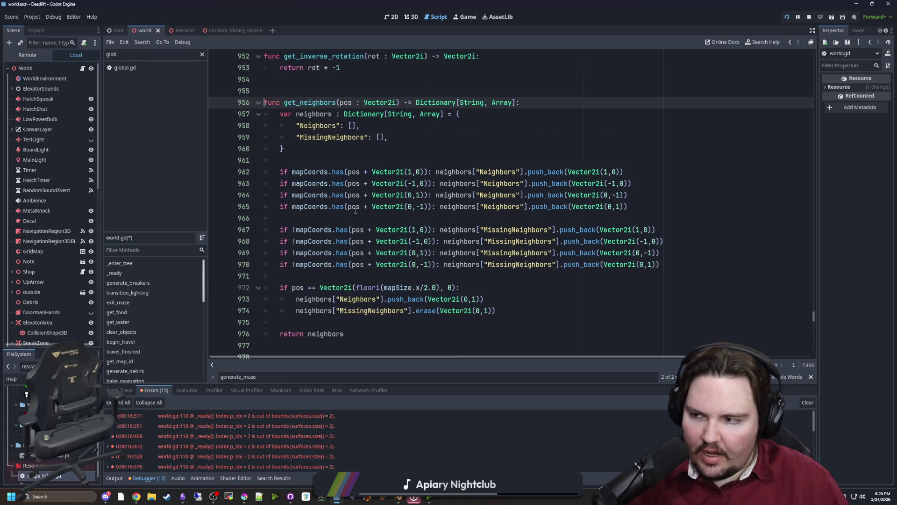
left_click(314, 161)
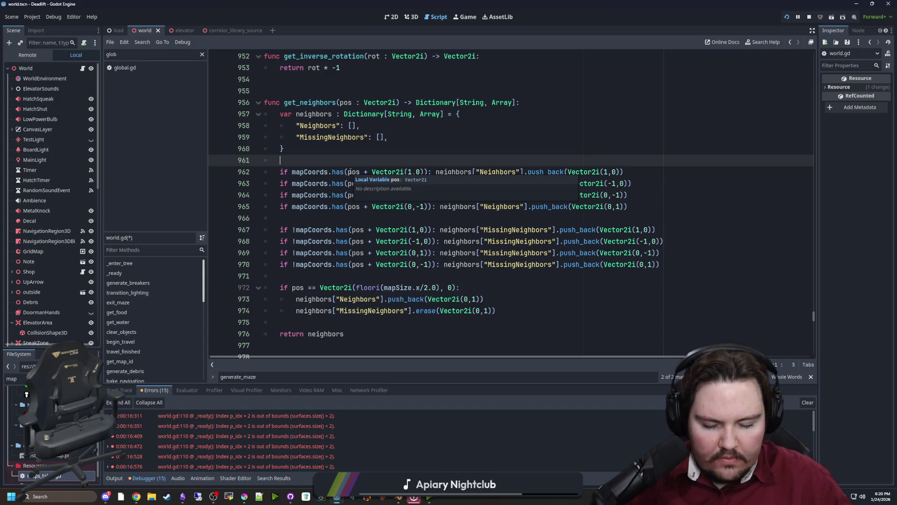
left_click(349, 172)
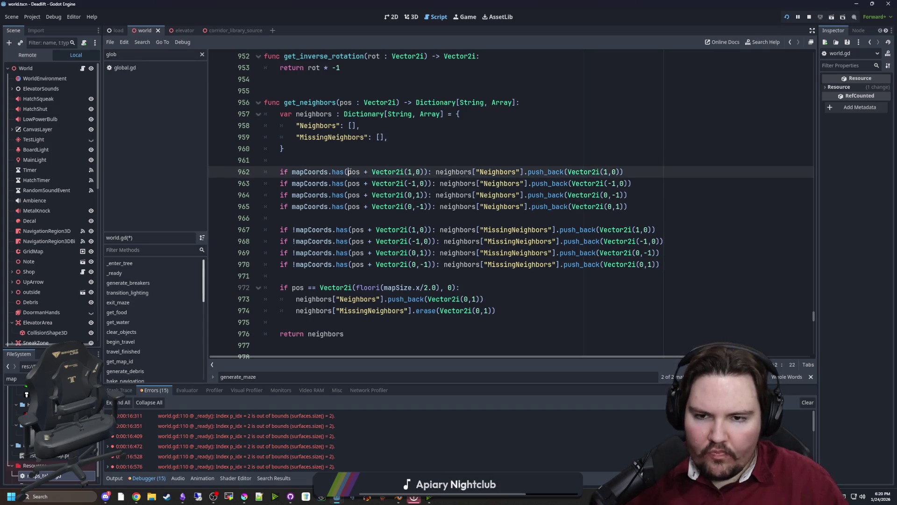
left_click(337, 149)
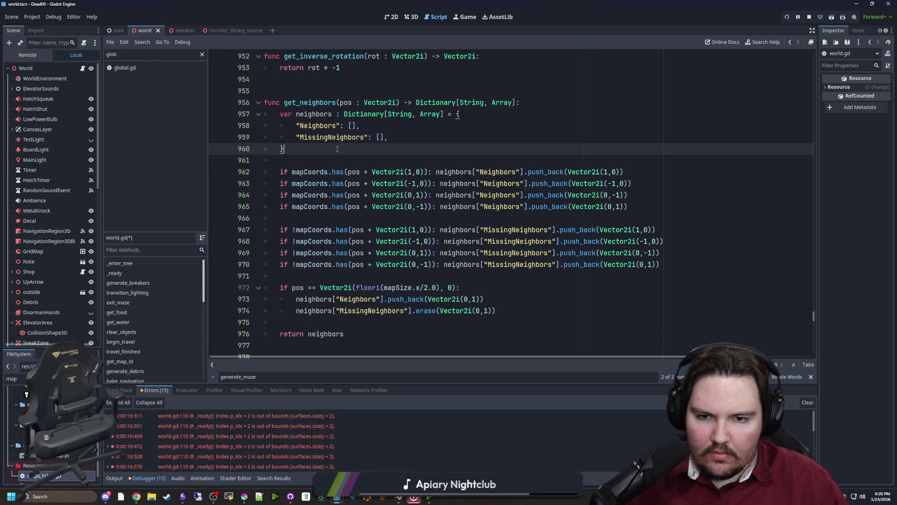
left_click(377, 138)
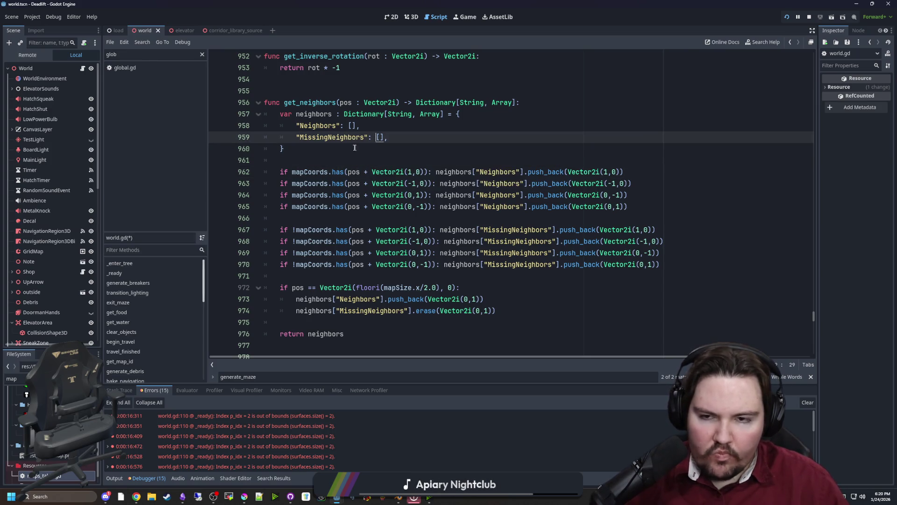
left_click(336, 160)
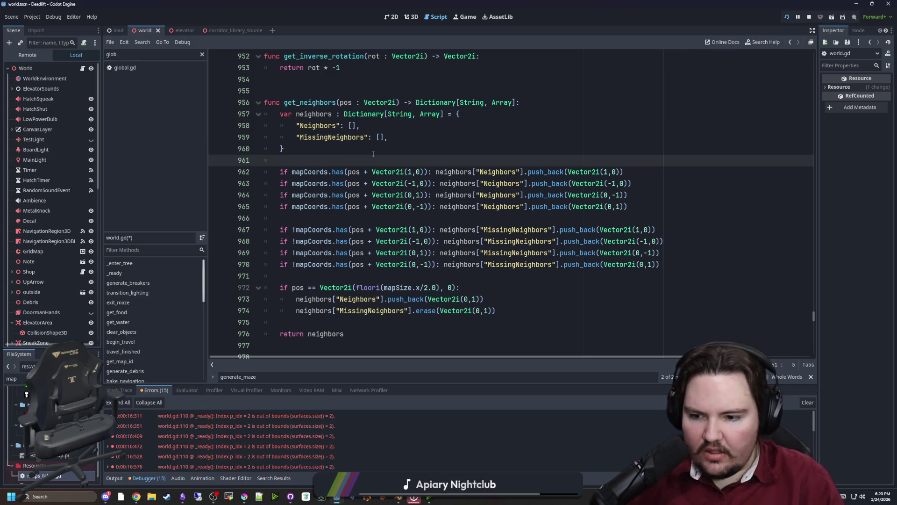
Step: Write a nested loop: for x in range(3) with an inner for y in range(3)
key("Return")
key("Return")
key("Up")
type("for ")
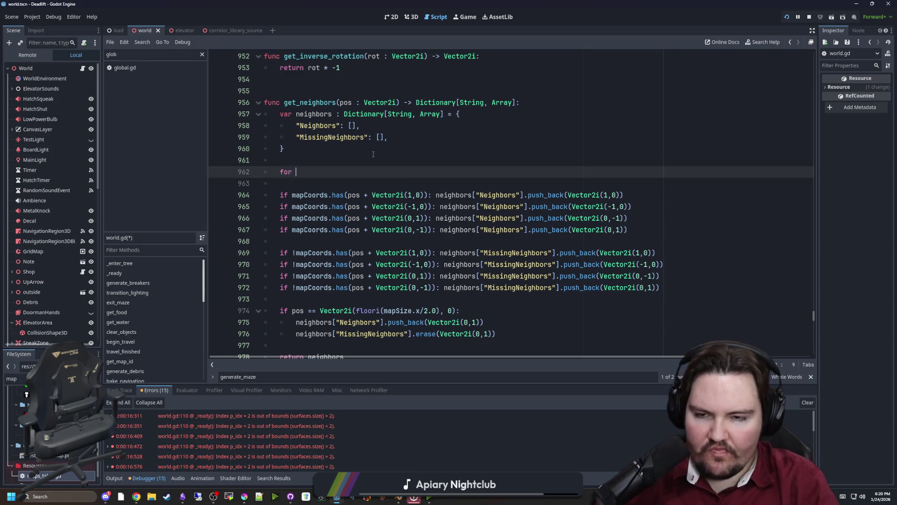
type("i in range(3):")
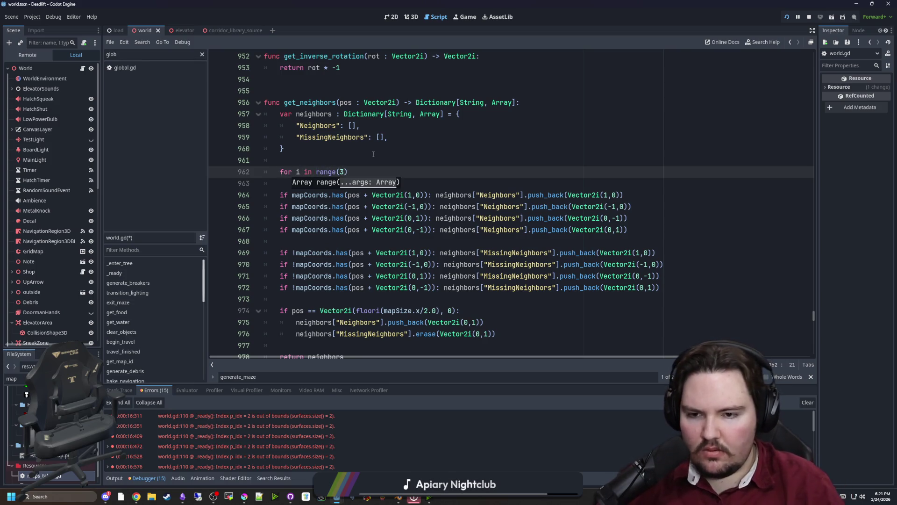
key("Return")
type("for")
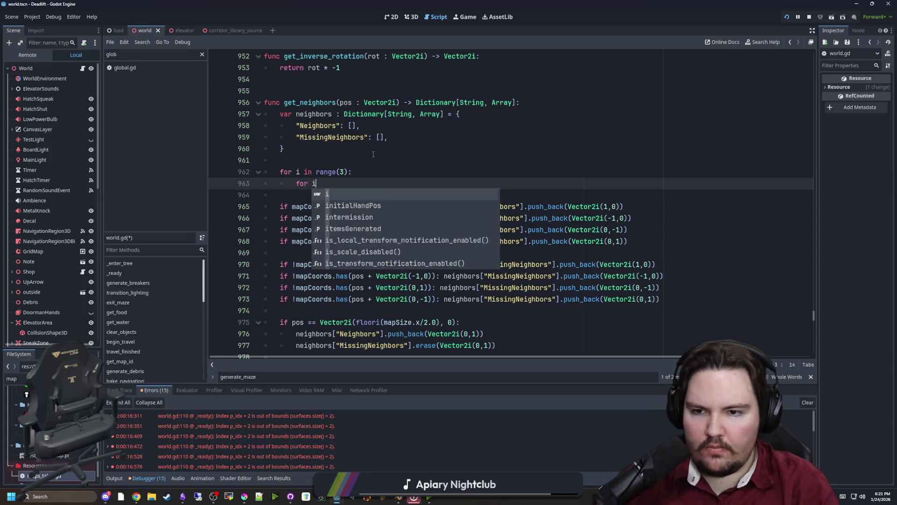
double_click(298, 172)
type("x")
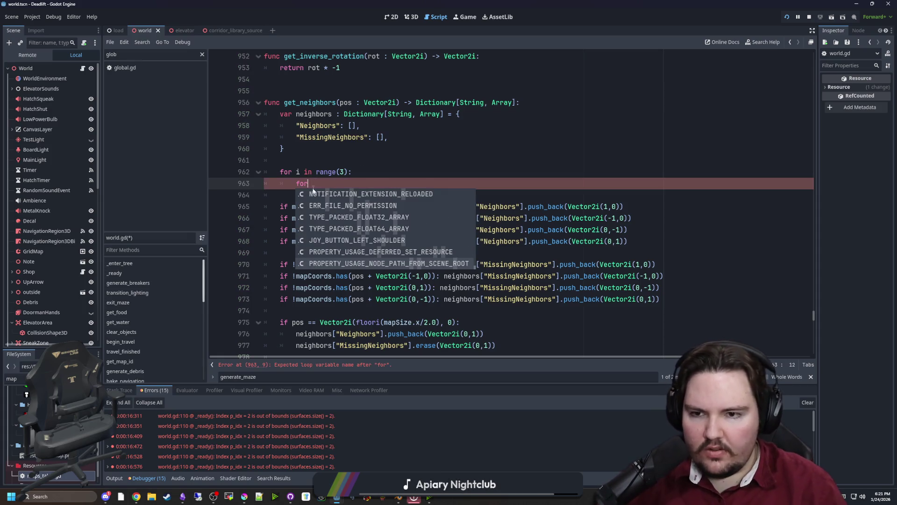
key("Escape")
key("Down")
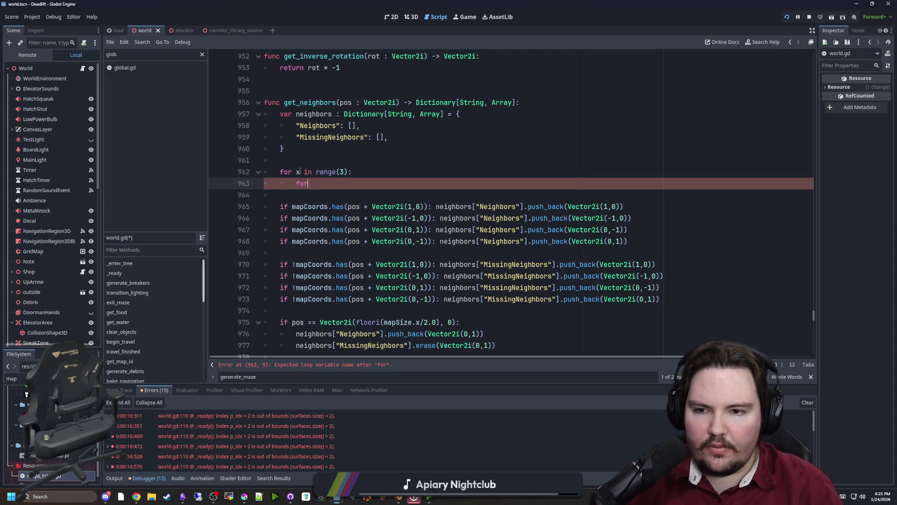
type(" y in rang")
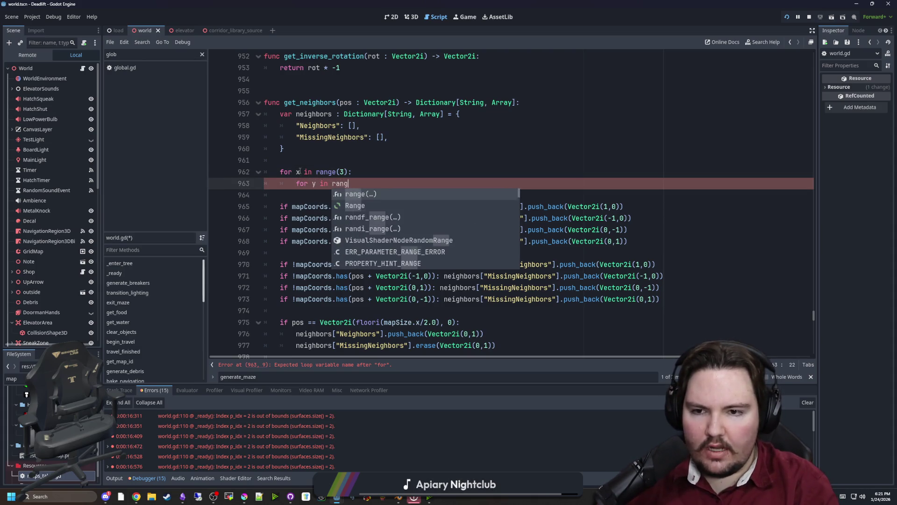
type("e(3):")
key("Return")
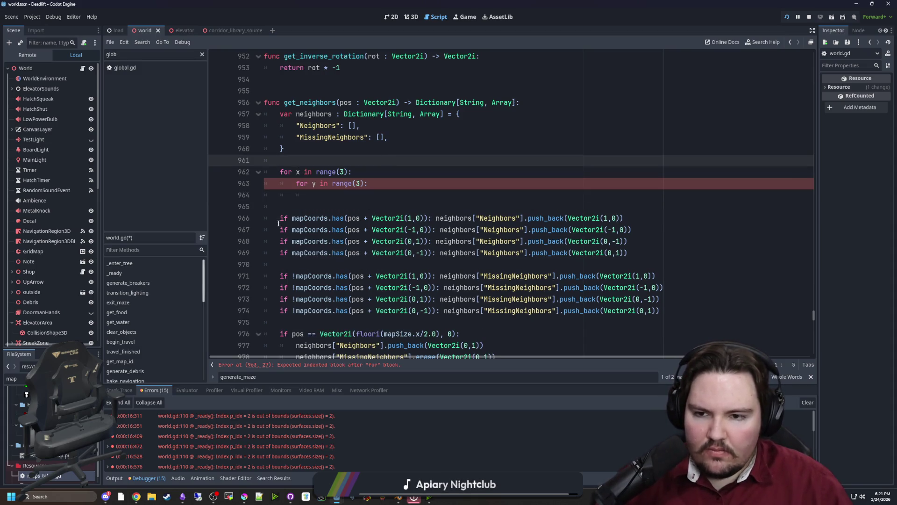
Step: Reuse the neighbour check inside the inner loop, testing mapCoords for the Vector2i(x,y) offset
left_click_drag(281, 218, 426, 217)
key("ctrl+c")
left_click(315, 195)
key("ctrl+v")
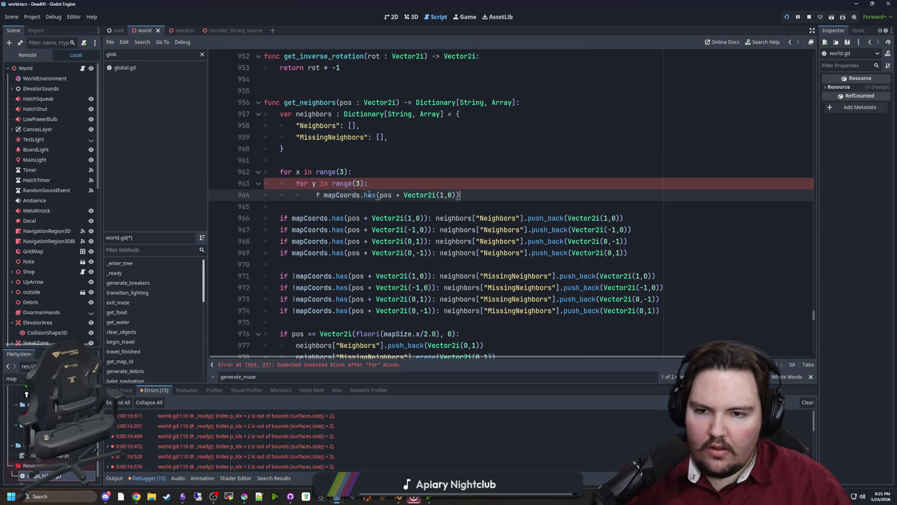
left_click(316, 195)
key("BackSpace")
type("i")
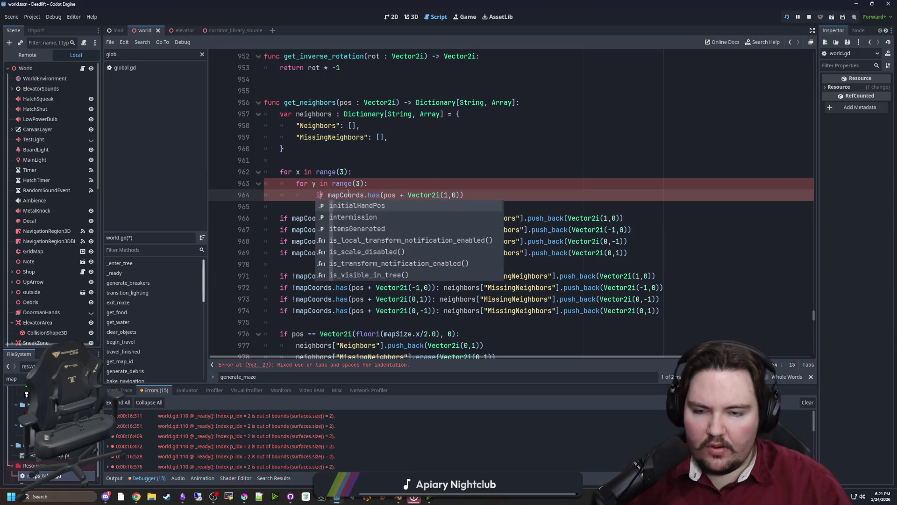
left_click(449, 195)
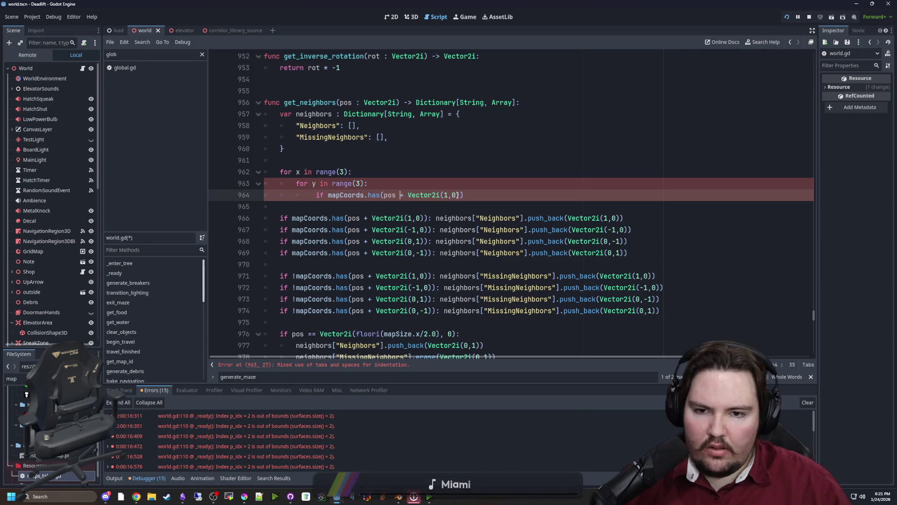
key("Delete")
key("Delete")
key("Delete")
type("x,y))")
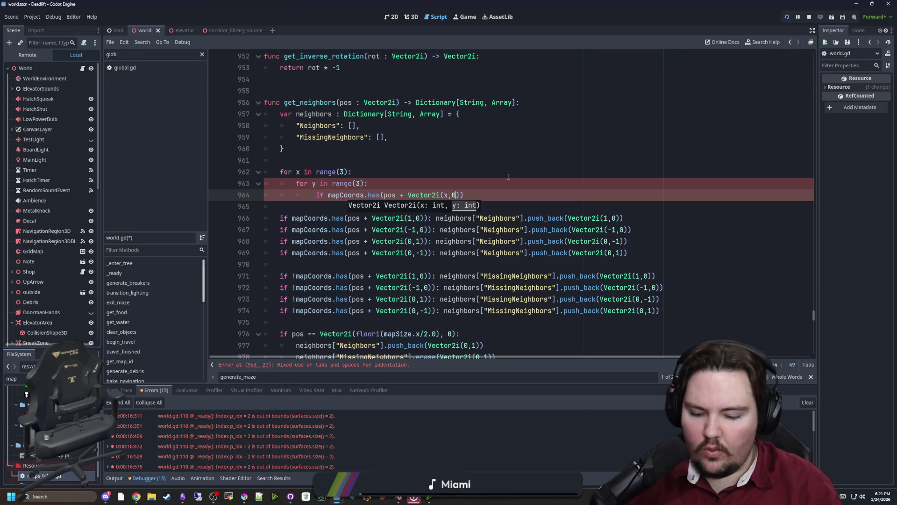
type(":")
key("Return")
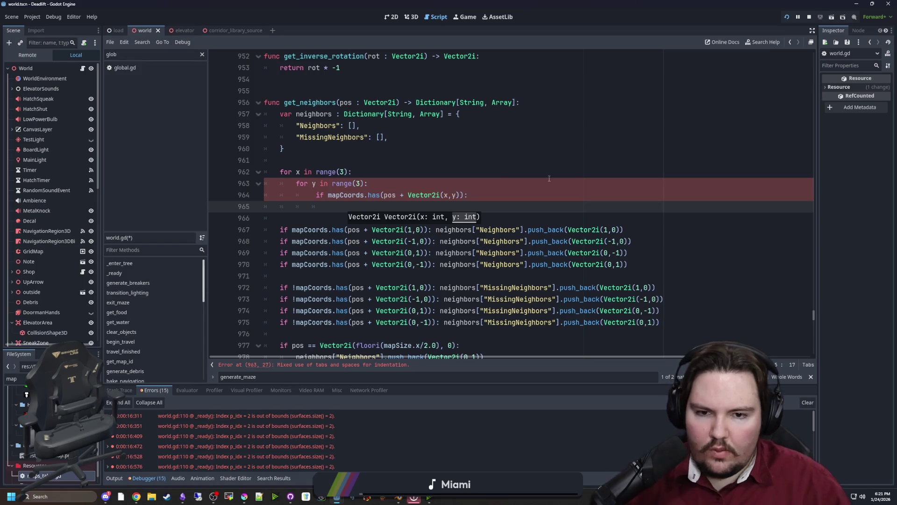
Step: Put the Neighbors push_back statement in the body of that if
left_click_drag(623, 229, 435, 230)
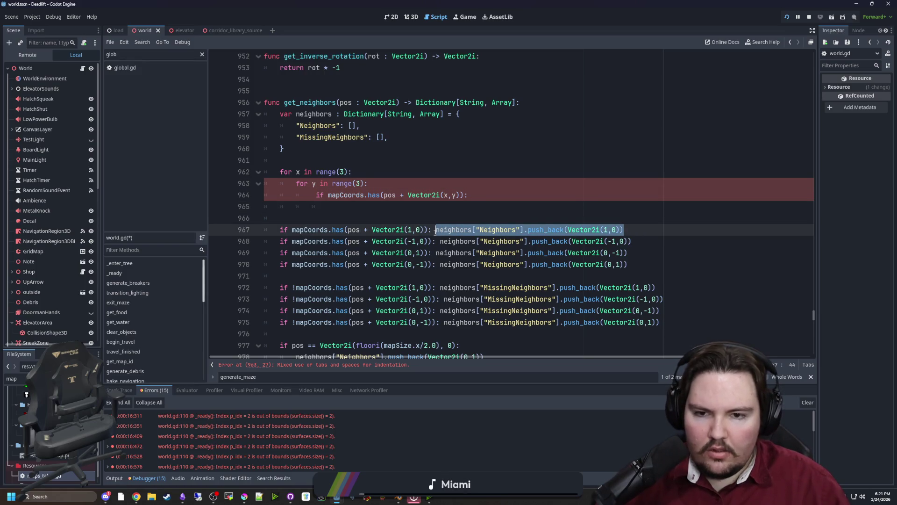
key("ctrl+c")
left_click(382, 207)
key("ctrl+v")
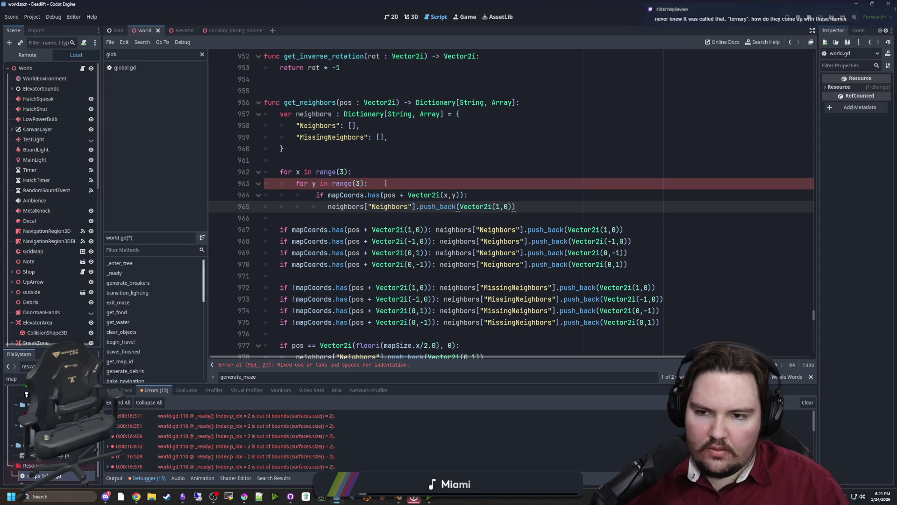
Step: Add an if Vector2i(x,y) != Vector2i.ZERO: check at the top of the inner loop
left_click(385, 183)
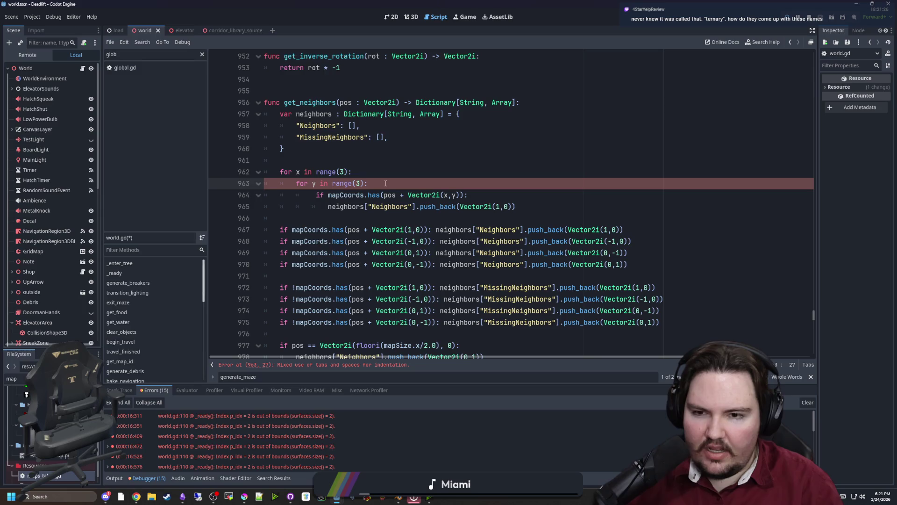
key("Return")
type("if")
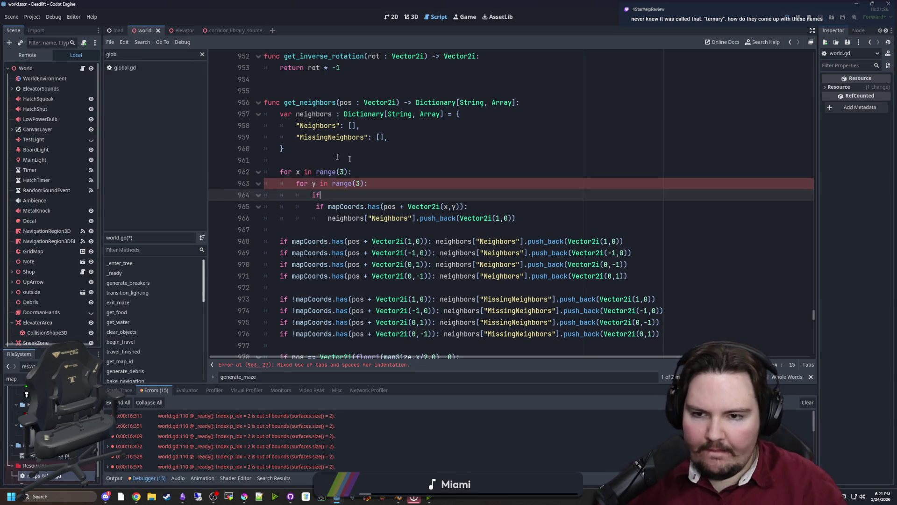
key("Escape")
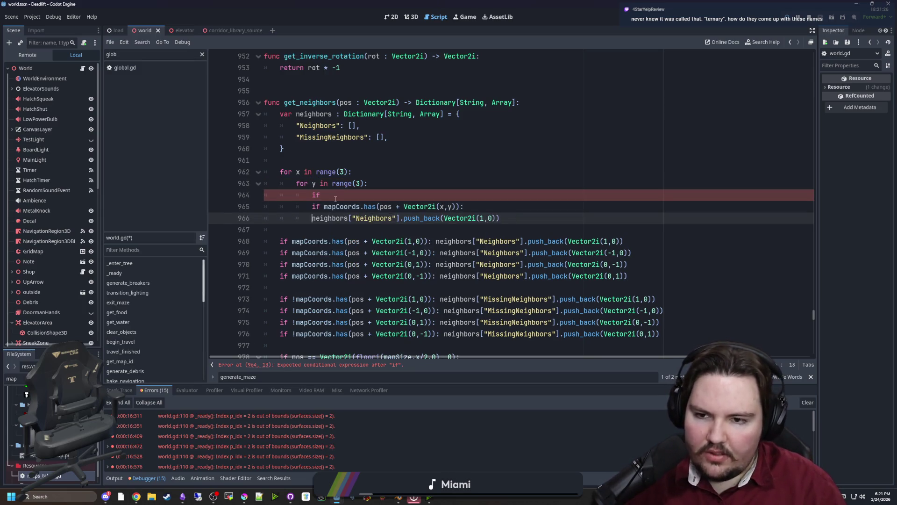
double_click(450, 207)
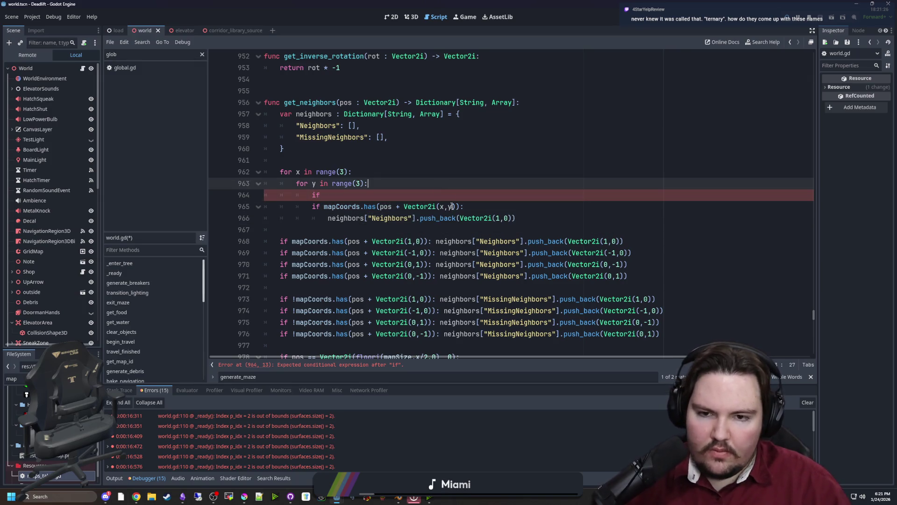
left_click_drag(456, 206, 404, 206)
key("ctrl+c")
key("Up")
key("ctrl+v")
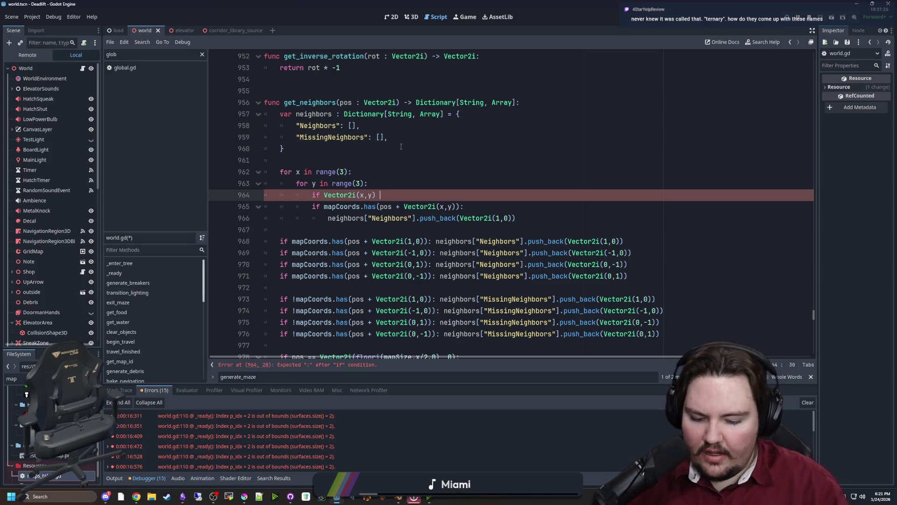
type("!= Vec")
key("BackSpace")
type("r2i.ZERO")
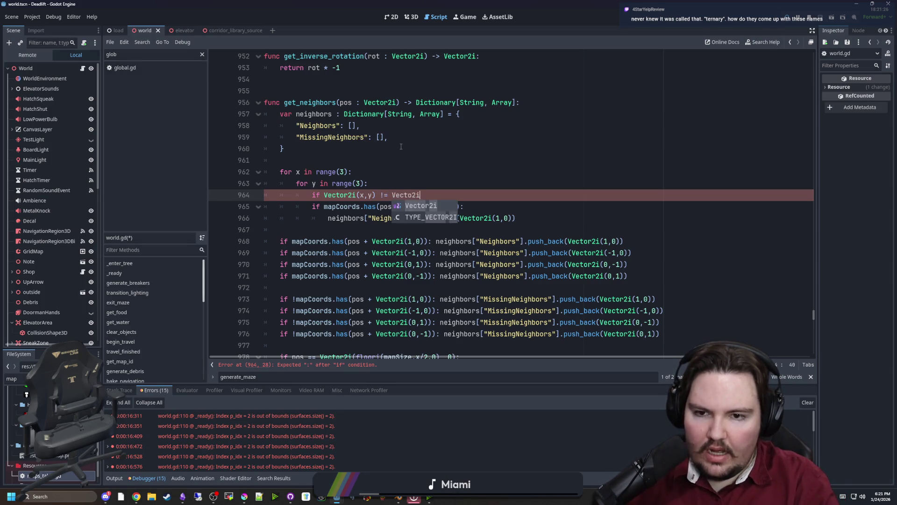
type(":")
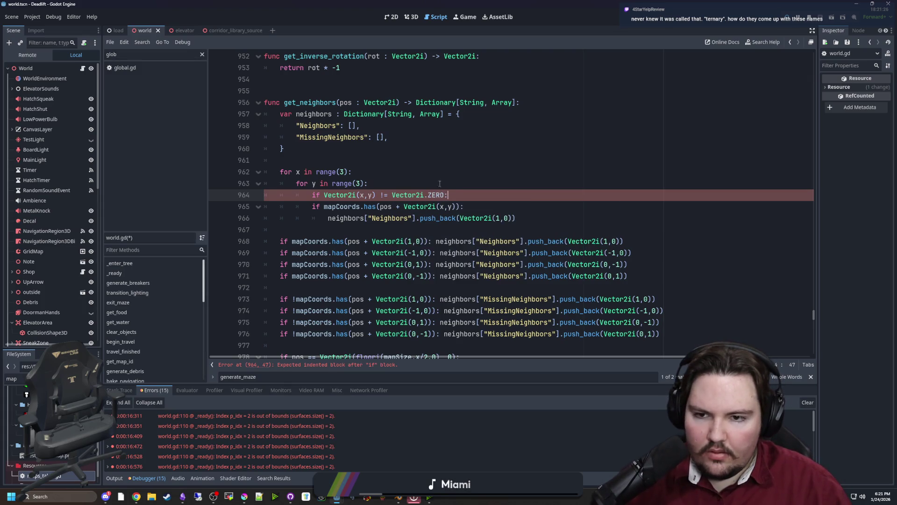
Step: Change that check to == Vector2i.ZERO: continue so the centre cell is skipped
left_click(384, 195)
key("BackSpace")
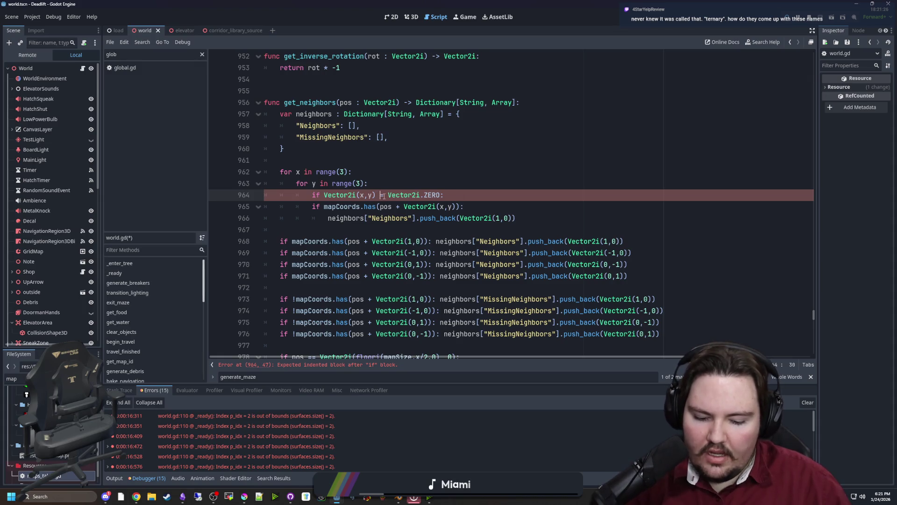
type("=")
left_click(456, 193)
type("continue")
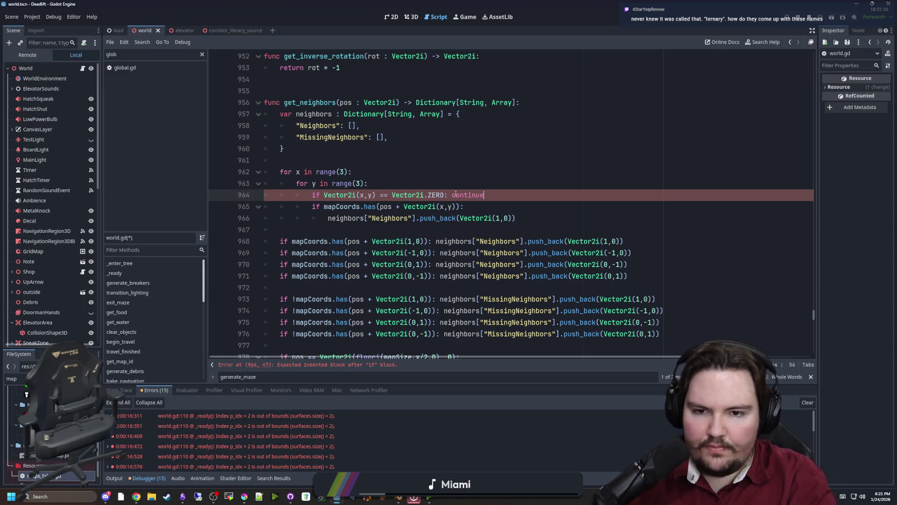
left_click(448, 189)
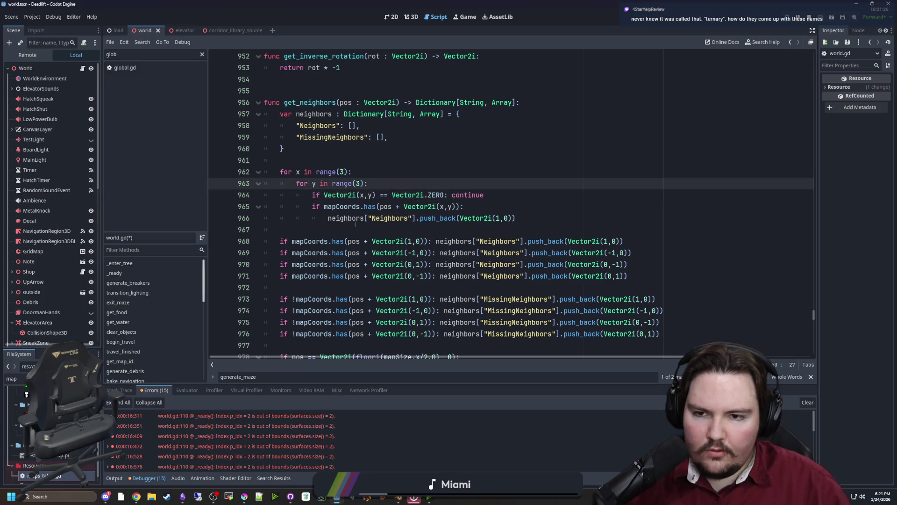
scroll(391, 234, "down", 2)
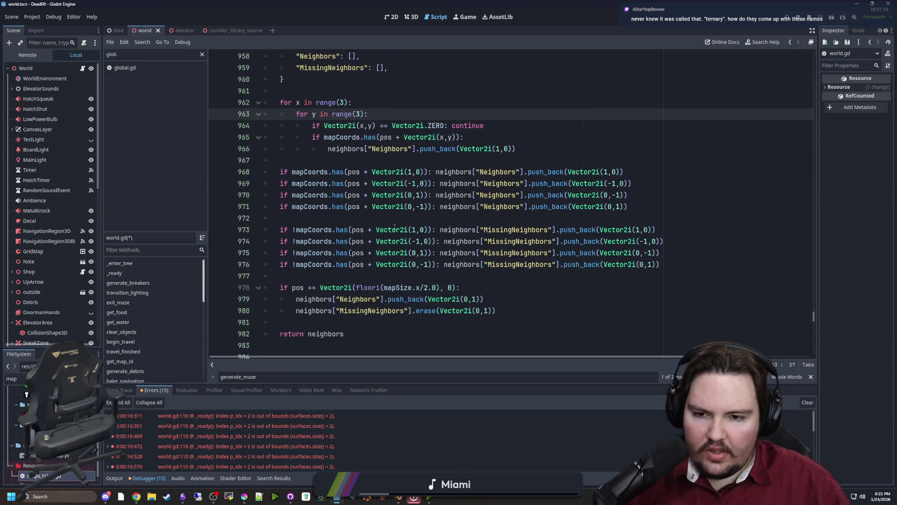
left_click(357, 279)
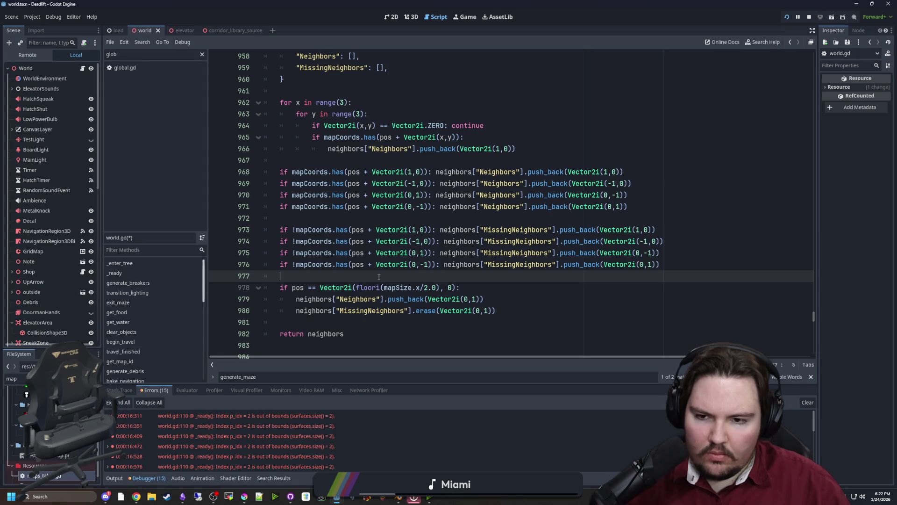
left_click(386, 271)
left_click(381, 274)
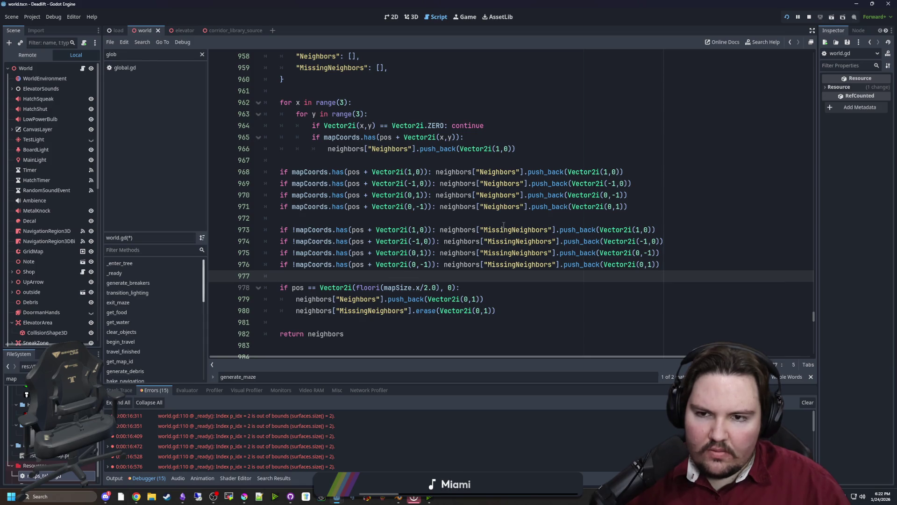
scroll(504, 224, "up", 1)
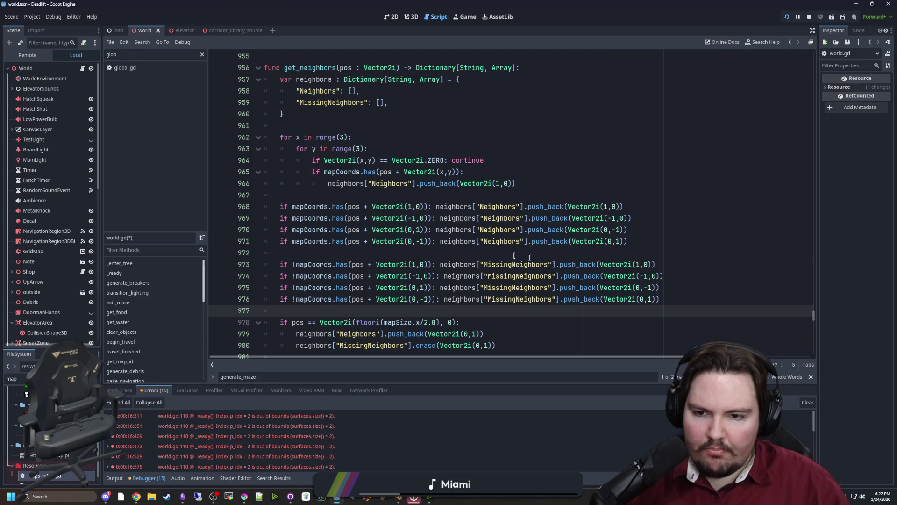
Step: Add an else branch containing a copy of the MissingNeighbors push_back call
left_click(550, 188)
key("Return")
key("BackSpace")
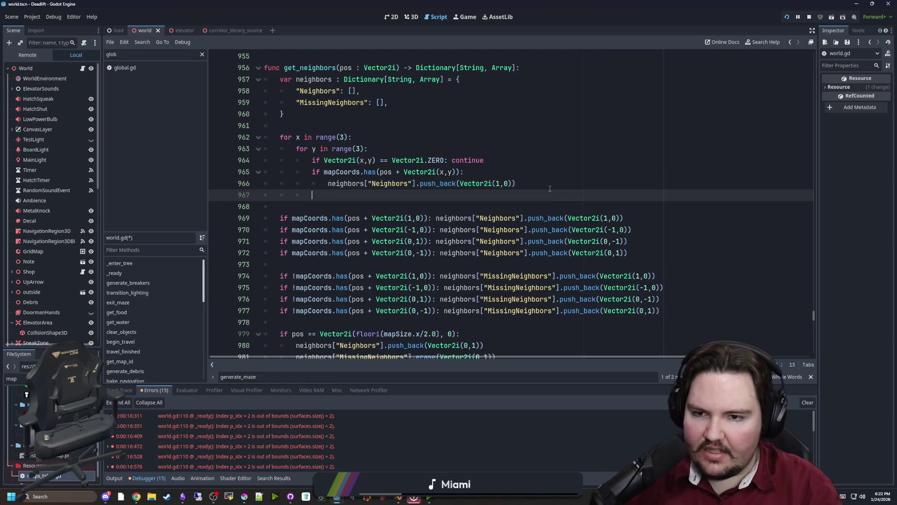
type("else:")
key("Return")
key("Down")
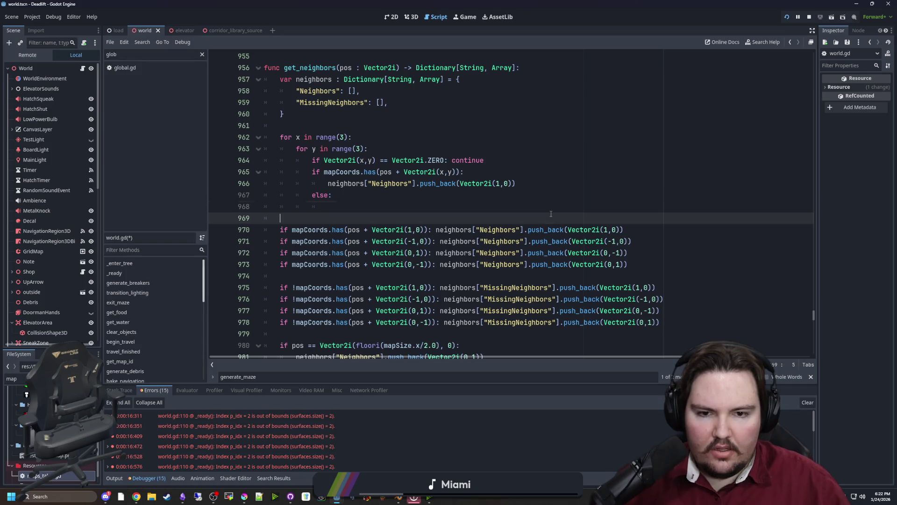
left_click(670, 288)
mouse_move(670, 288)
left_mouse_down()
mouse_move(423, 288)
mouse_move(440, 288)
left_mouse_up()
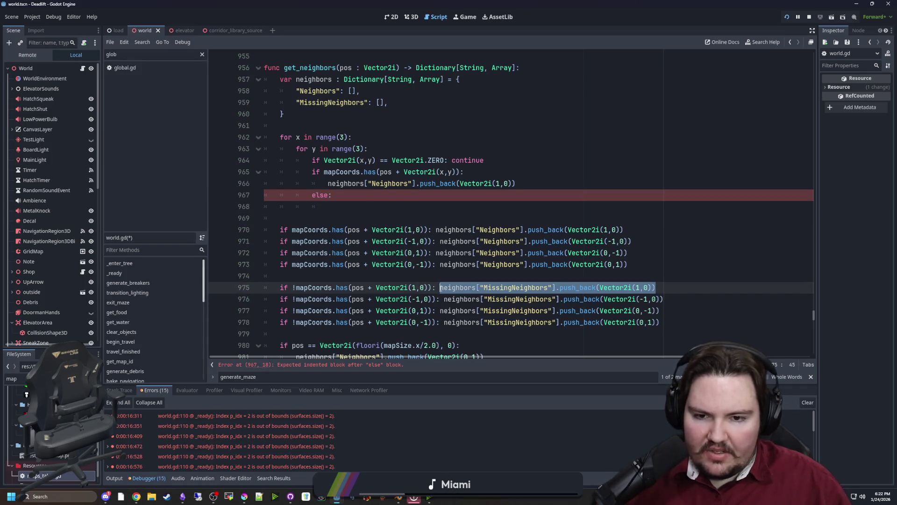
key("ctrl+c")
left_click(362, 207)
key("ctrl+v")
left_click(441, 194)
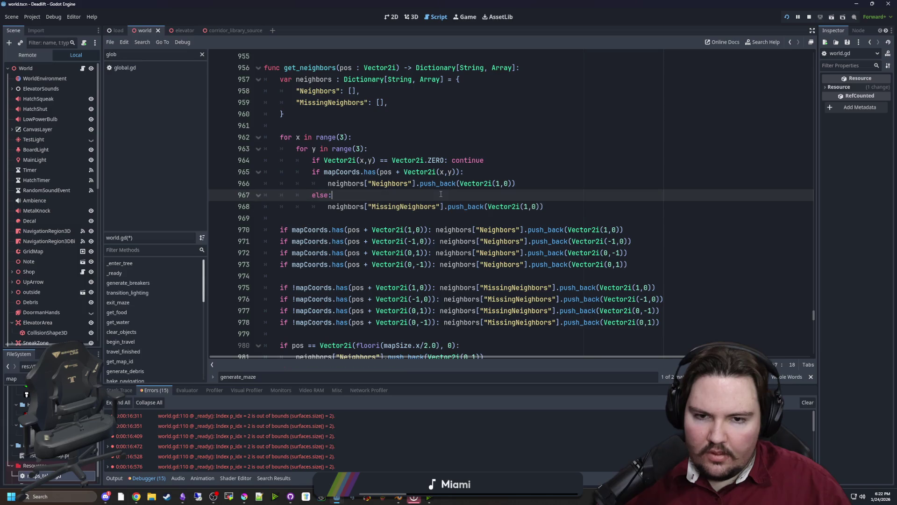
Step: Change the Vector2i(1,0) arguments on lines 966 and 968 to Vector2i(x,y)
left_click(526, 206)
left_click_drag(502, 183, 511, 183)
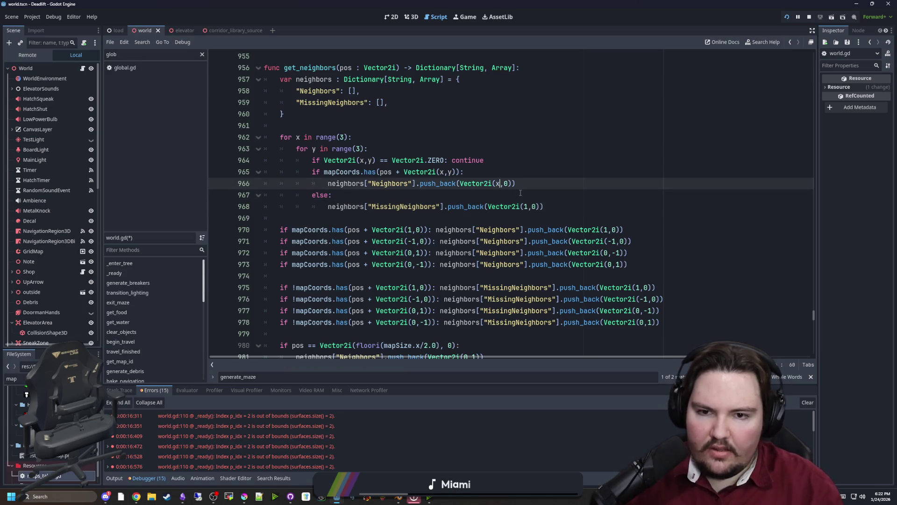
type("x,0")
key("BackSpace")
type("y")
left_click(526, 176)
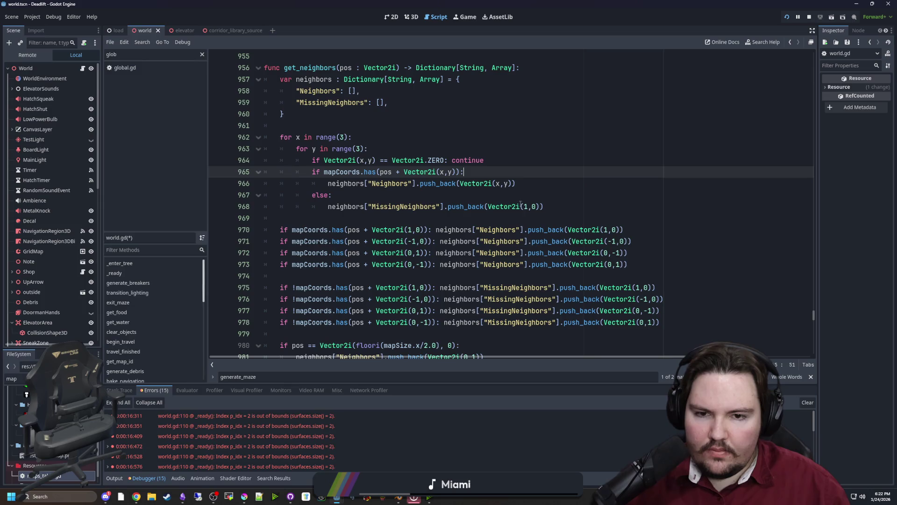
left_click_drag(527, 206, 538, 206)
type("x,y")
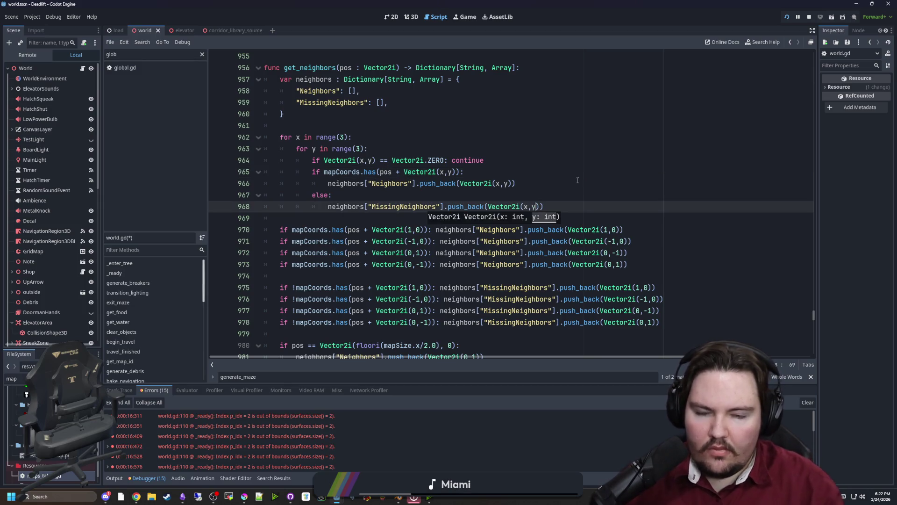
left_click(578, 180)
left_click(419, 196)
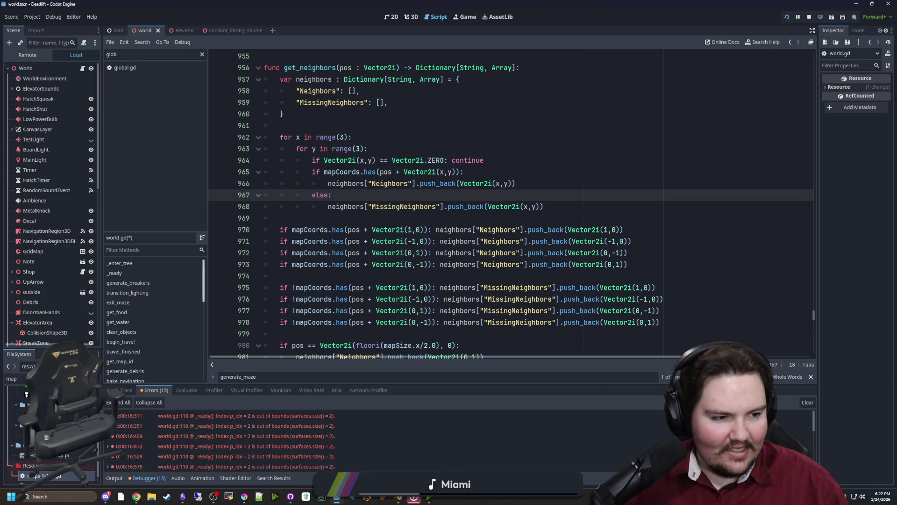
key("alt+Tab")
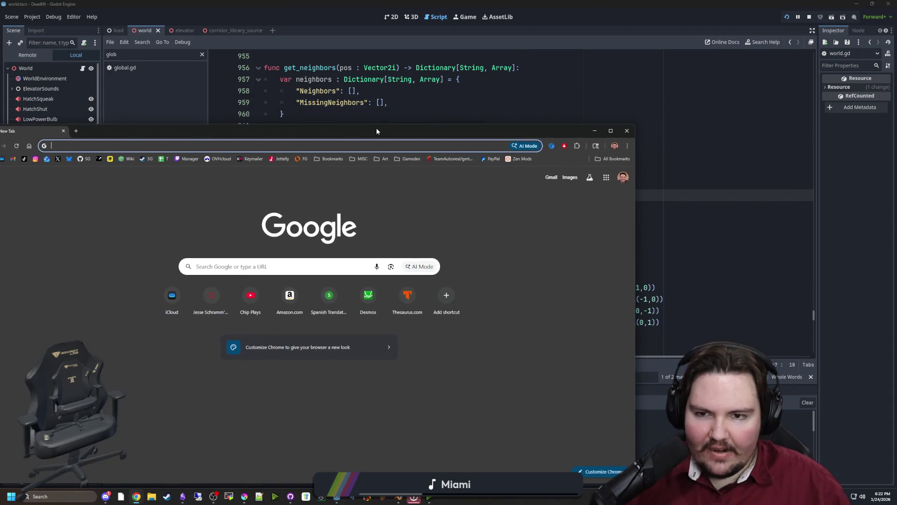
Step: Search Google for 'ternary meaning', read the results, then return to the Godot script
left_click_drag(377, 131, 439, 114)
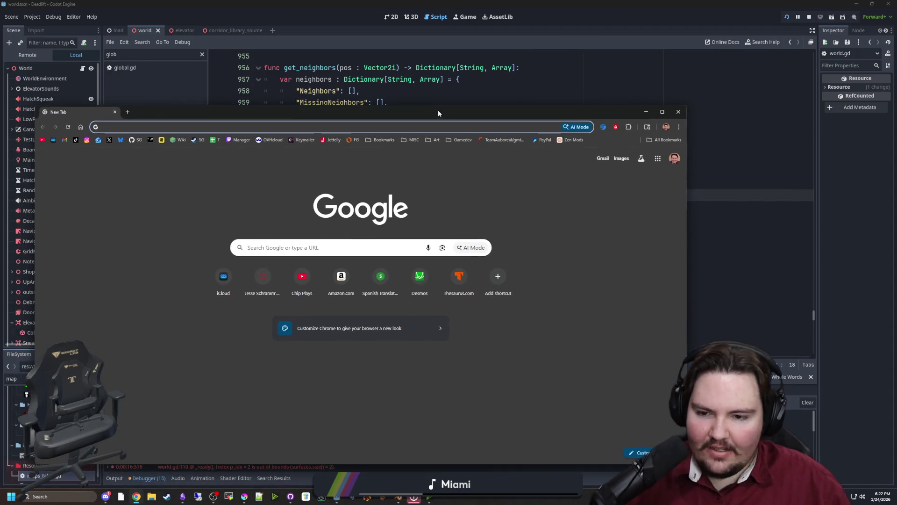
type("ternary meaning")
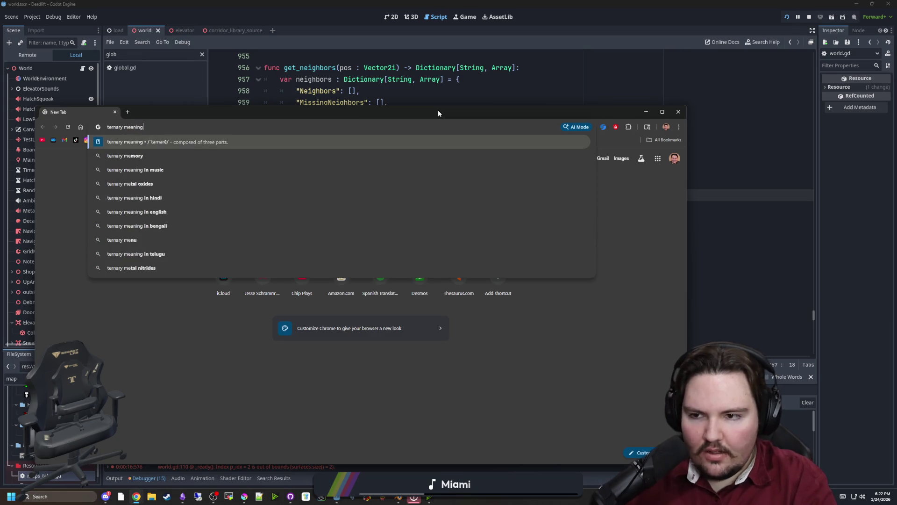
key("Return")
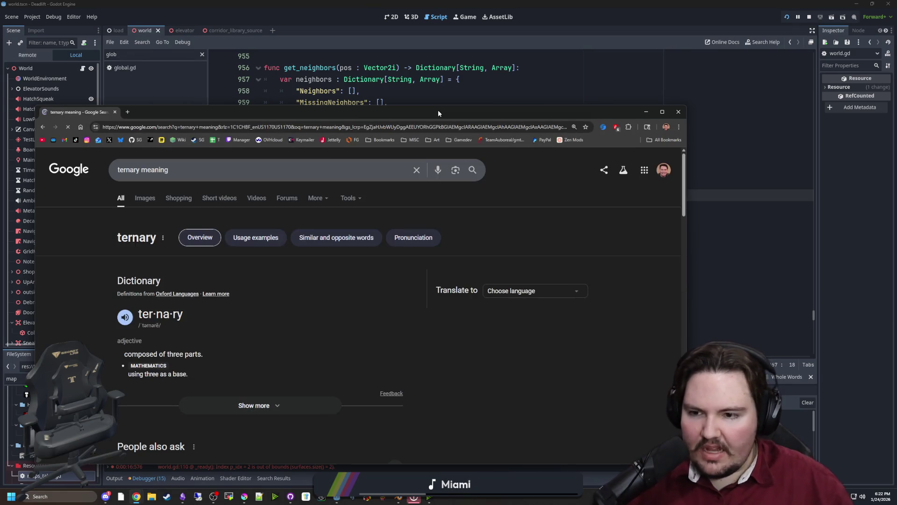
scroll(215, 276, "down", 4)
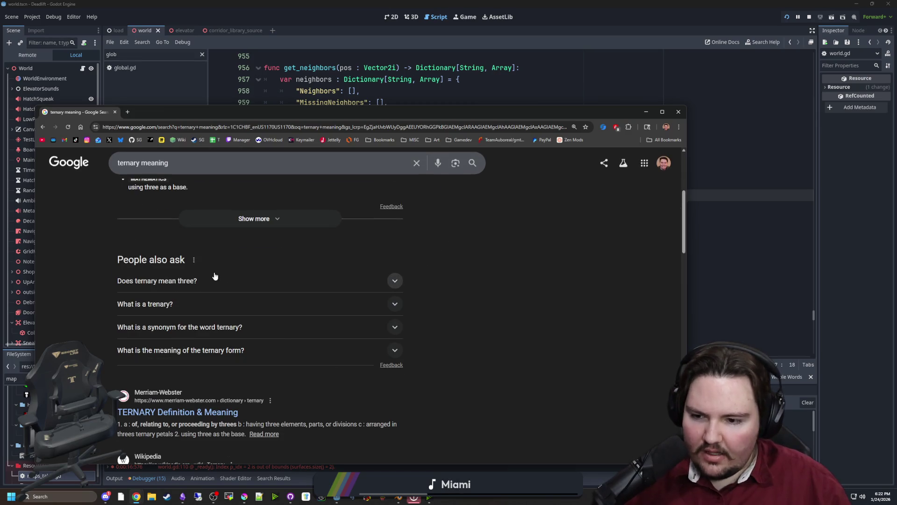
scroll(215, 276, "down", 3)
scroll(211, 276, "up", 5)
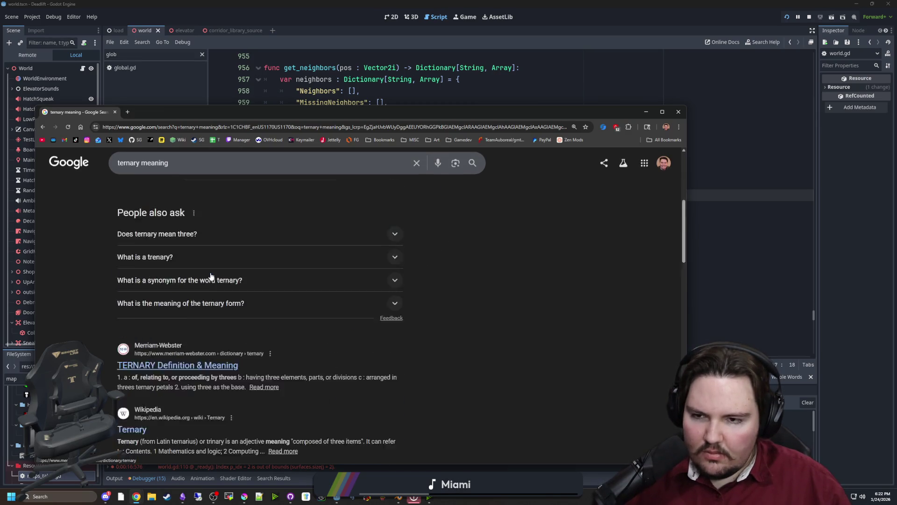
left_click(269, 100)
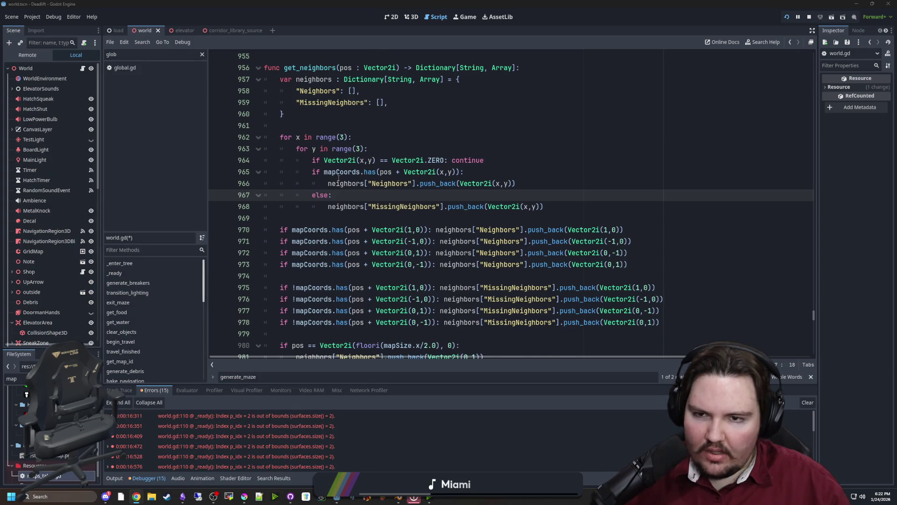
scroll(338, 178, "up", 1)
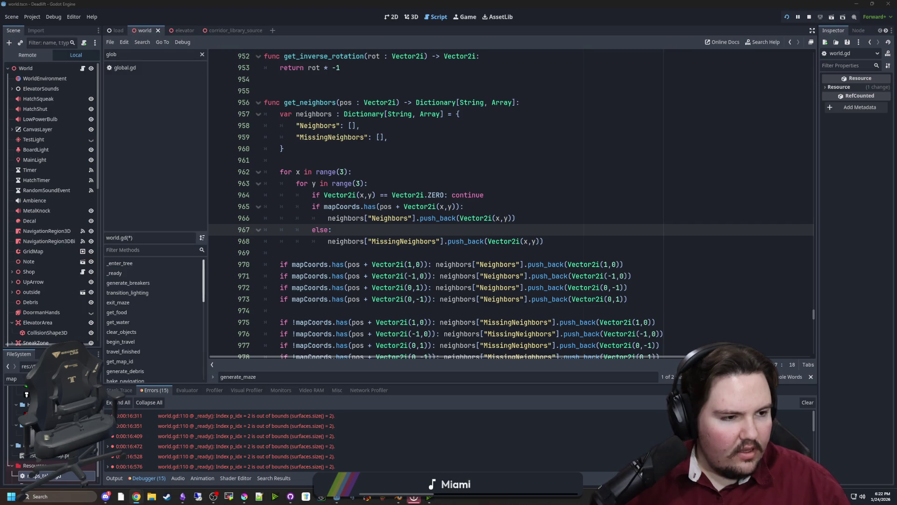
key("alt+Tab")
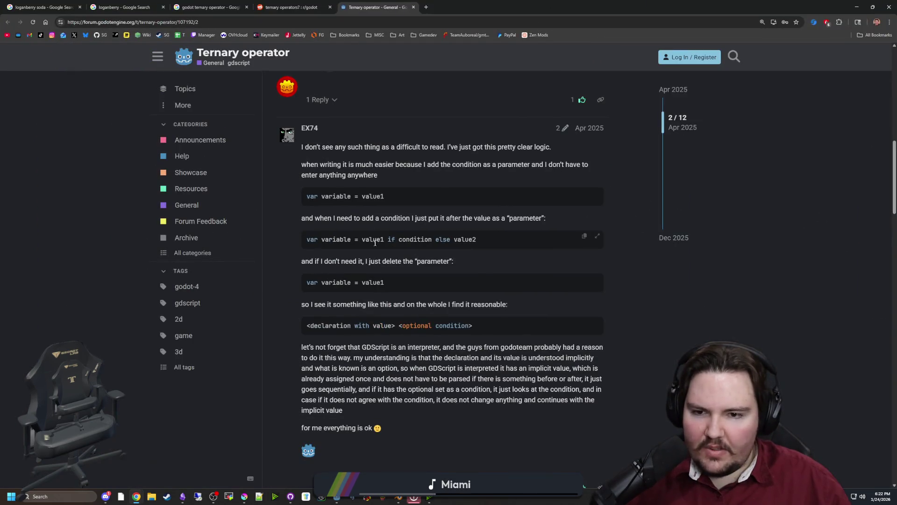
double_click(366, 241)
left_click_drag(414, 240, 448, 247)
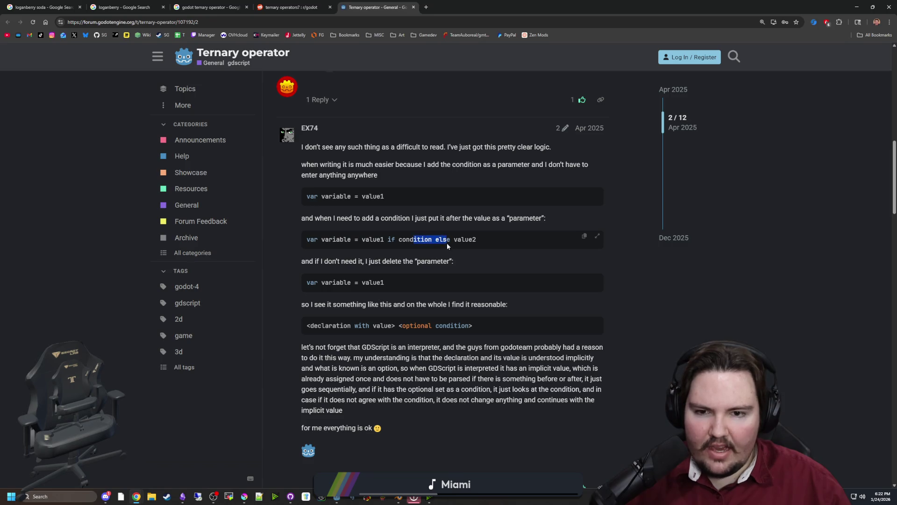
left_click(460, 242)
double_click(465, 240)
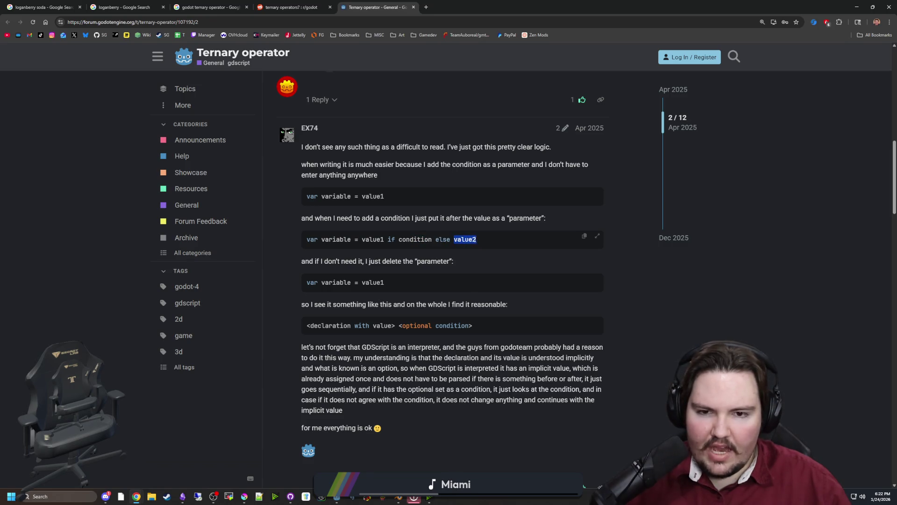
left_click(426, 234)
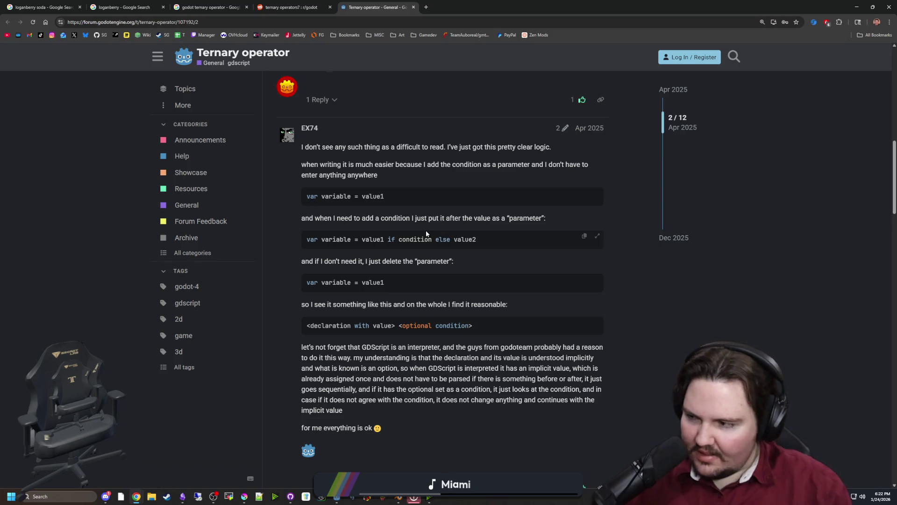
scroll(407, 233, "down", 6)
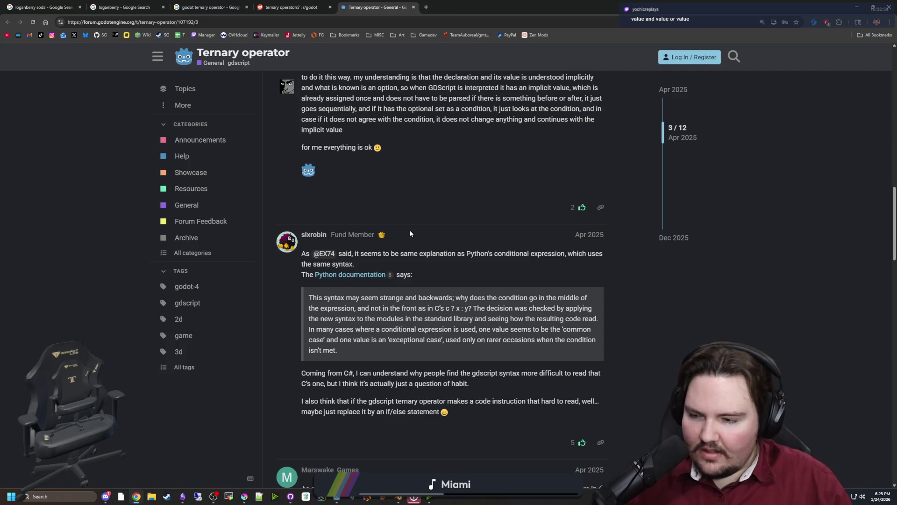
scroll(410, 229, "down", 3)
scroll(409, 231, "down", 3)
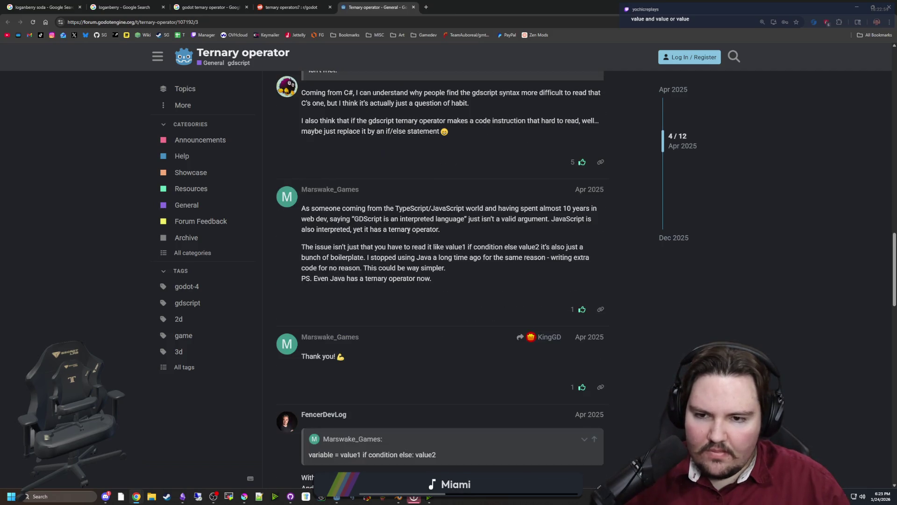
key("Home")
Step: Delete the hard-coded four-direction if checks on lines 970–978 below the 3x3 loop
key("alt+Tab")
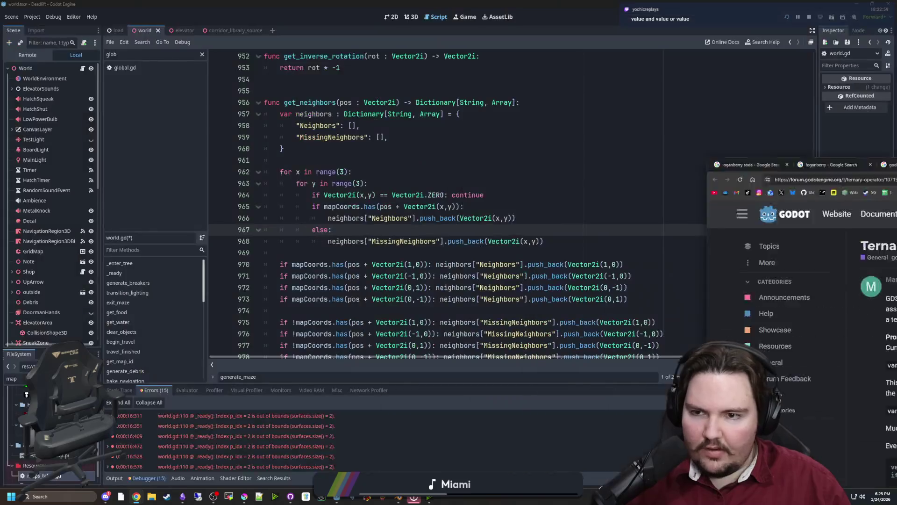
type(")")
left_click(471, 230)
scroll(372, 267, "down", 3)
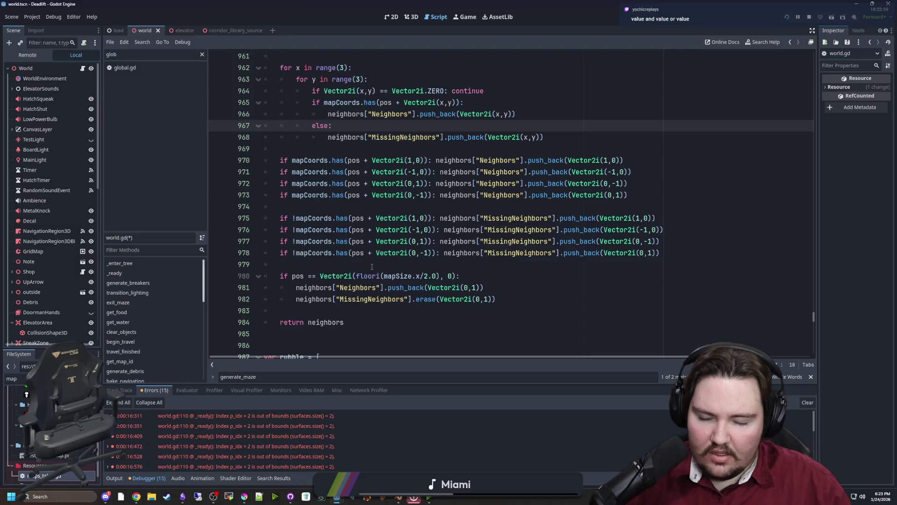
left_click(372, 267)
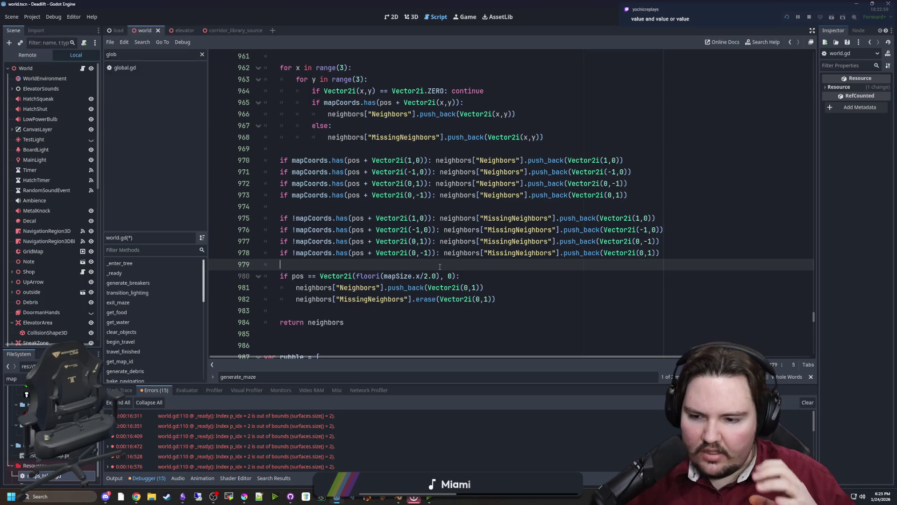
scroll(501, 270, "up", 2)
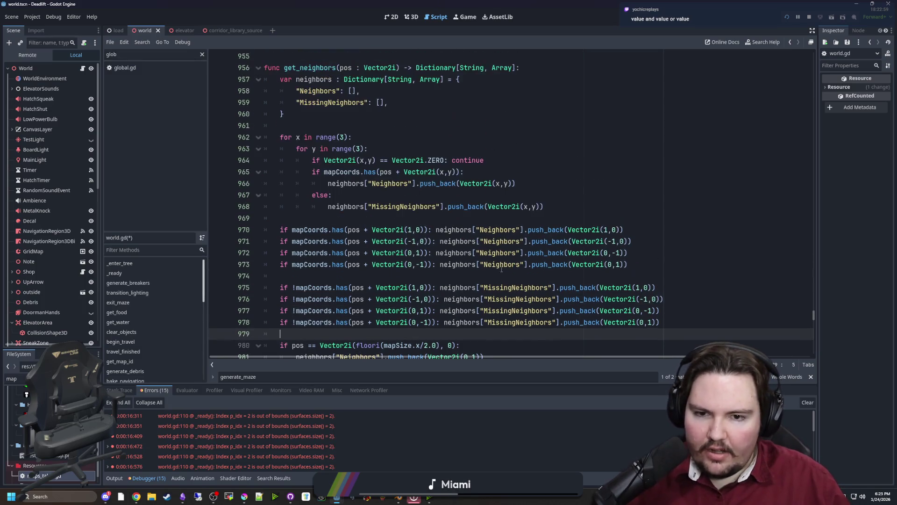
left_click_drag(673, 324, 166, 226)
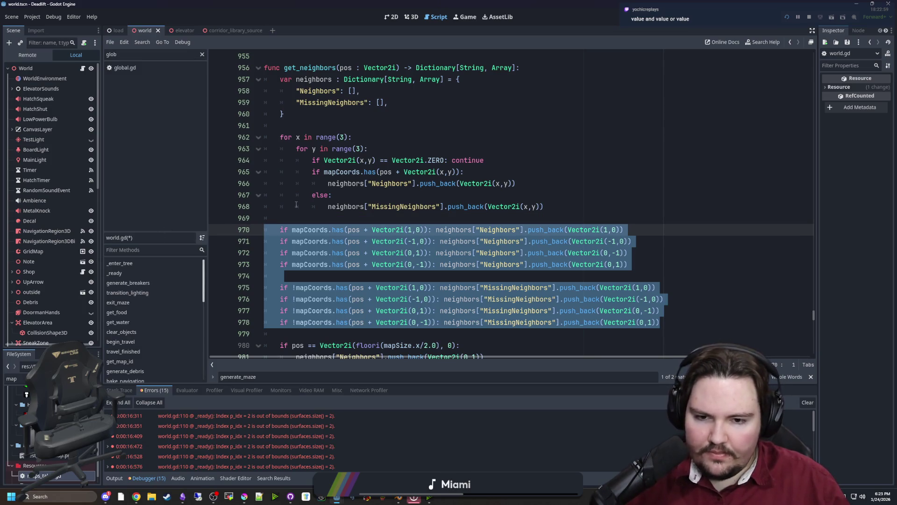
key("BackSpace")
key("BackSpace")
key("BackSpace")
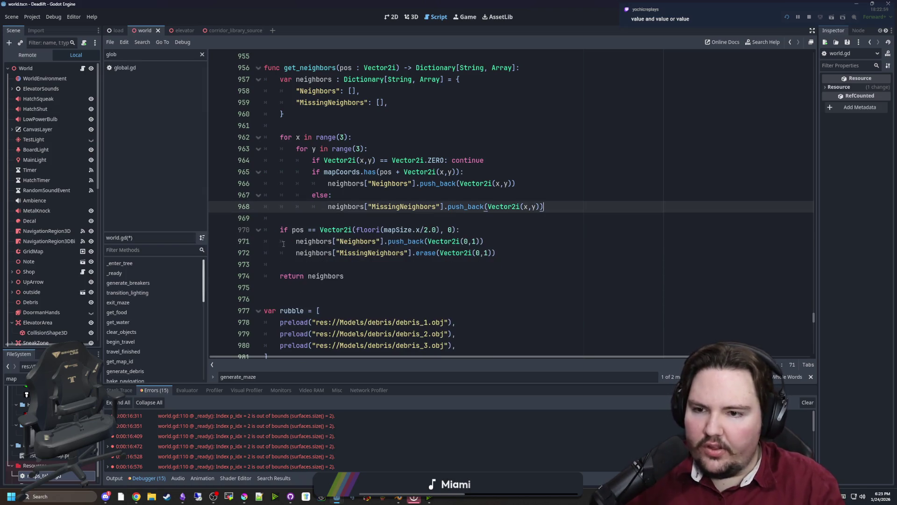
scroll(304, 226, "up", 3)
left_click(330, 227)
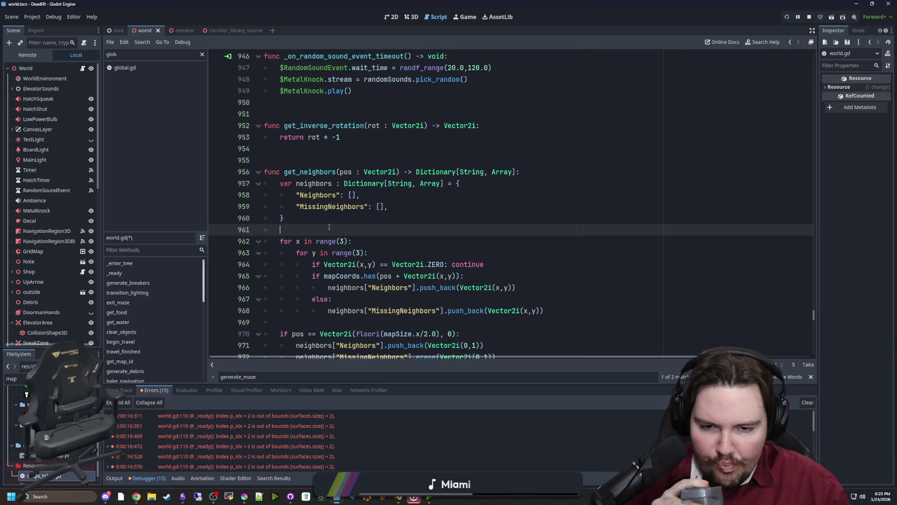
Step: In Krita's map_roomy.png, paint one pixel mint
scroll(338, 160, "down", 3)
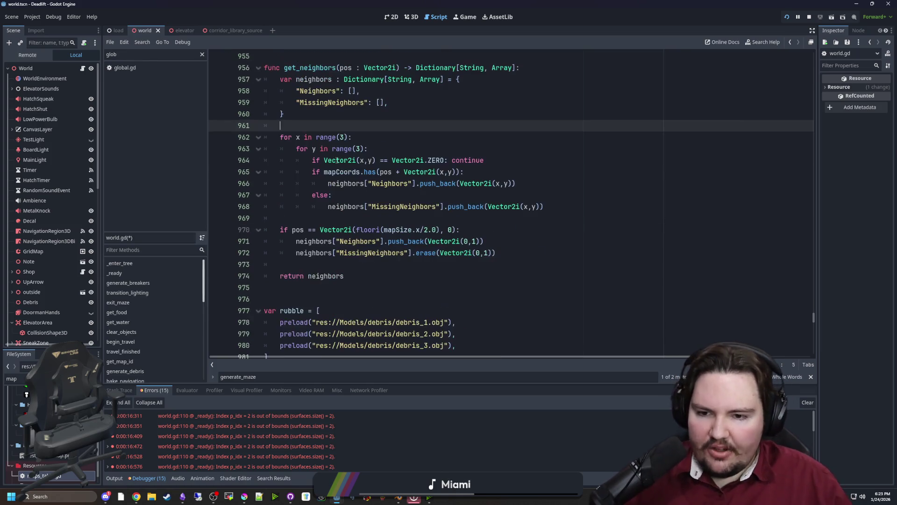
mouse_move(244, 497)
left_click(254, 475)
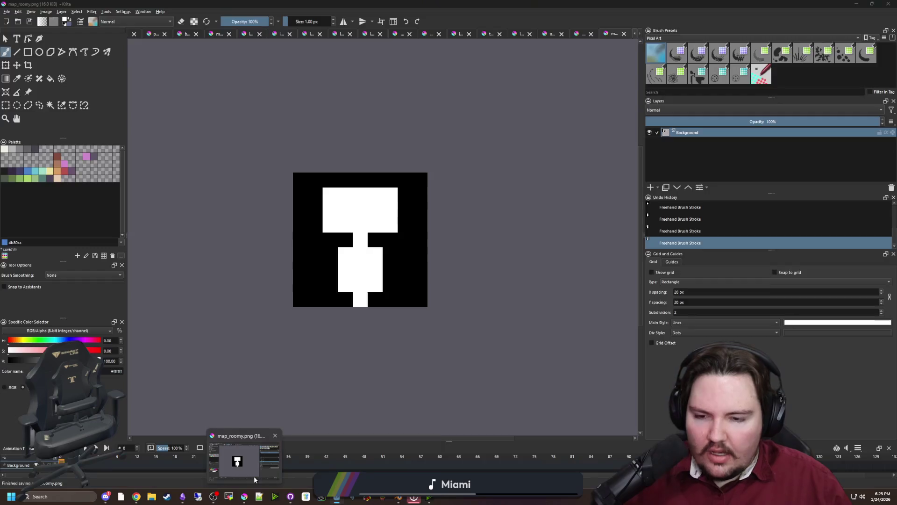
scroll(300, 267, "up", 2)
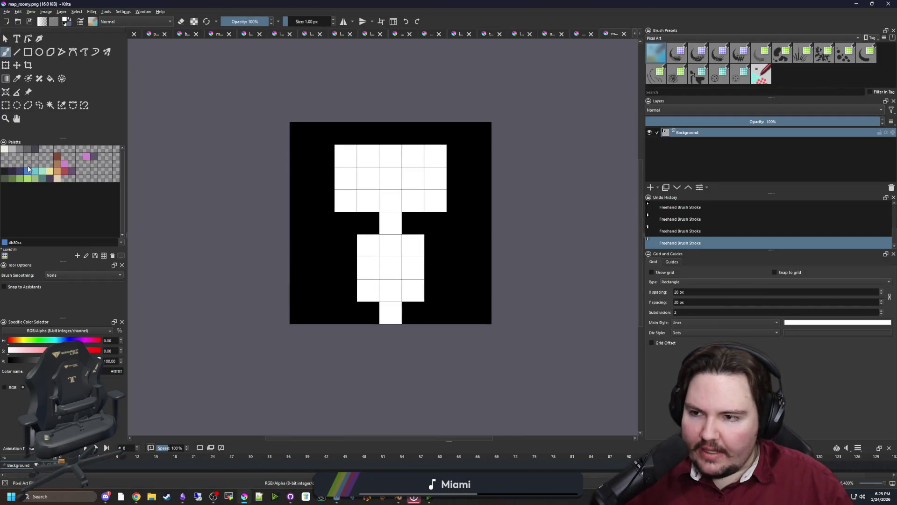
left_click(42, 171)
left_click(320, 274)
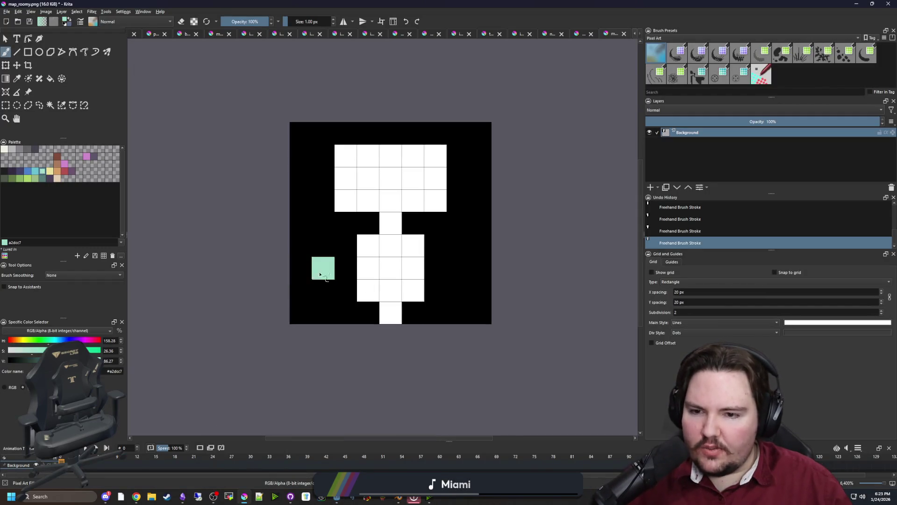
Step: Paint the eight pixels surrounding the mint one red, then return to Godot
left_click(64, 173)
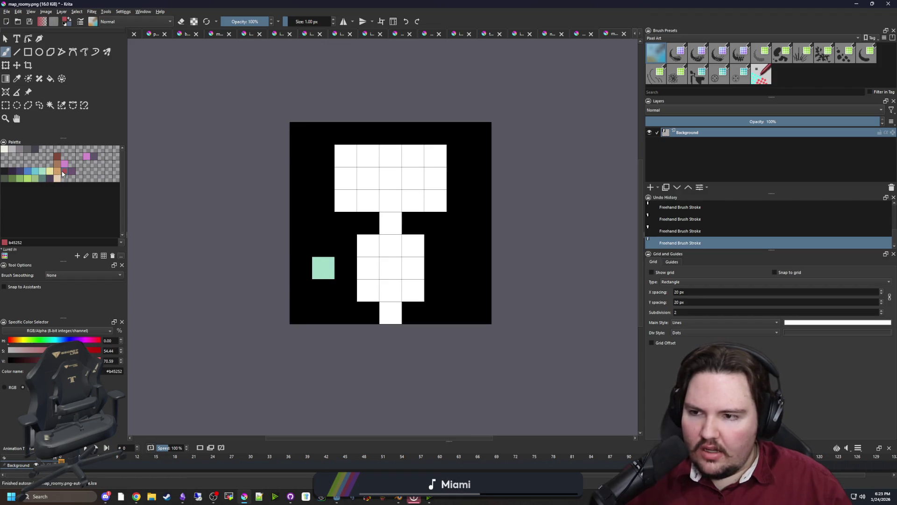
left_click(301, 268)
left_click(323, 246)
left_click(346, 268)
left_click(323, 290)
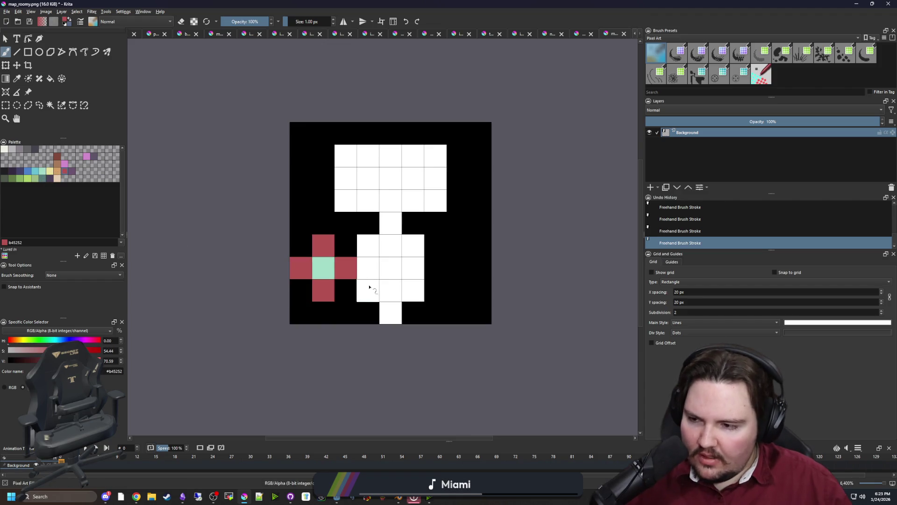
left_click(301, 246)
left_click(345, 246)
left_click(345, 290)
left_click(301, 290)
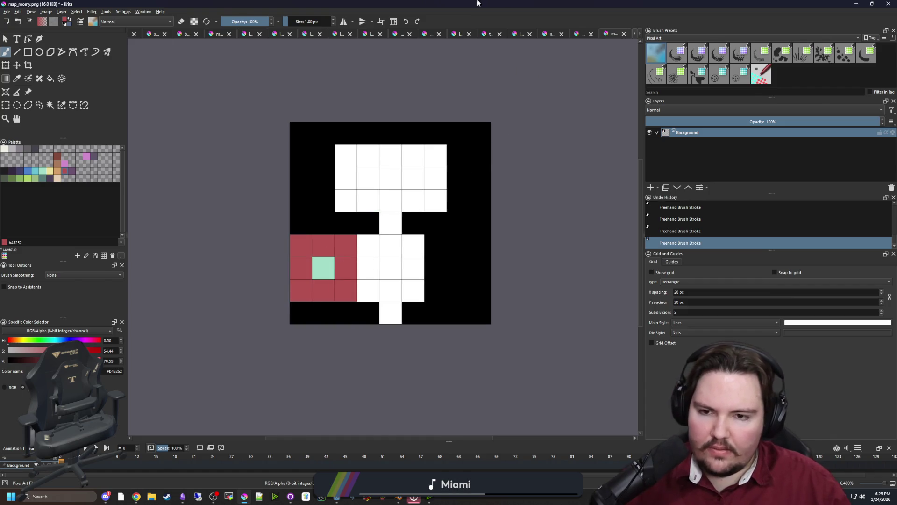
key("alt+Tab")
left_click(341, 266)
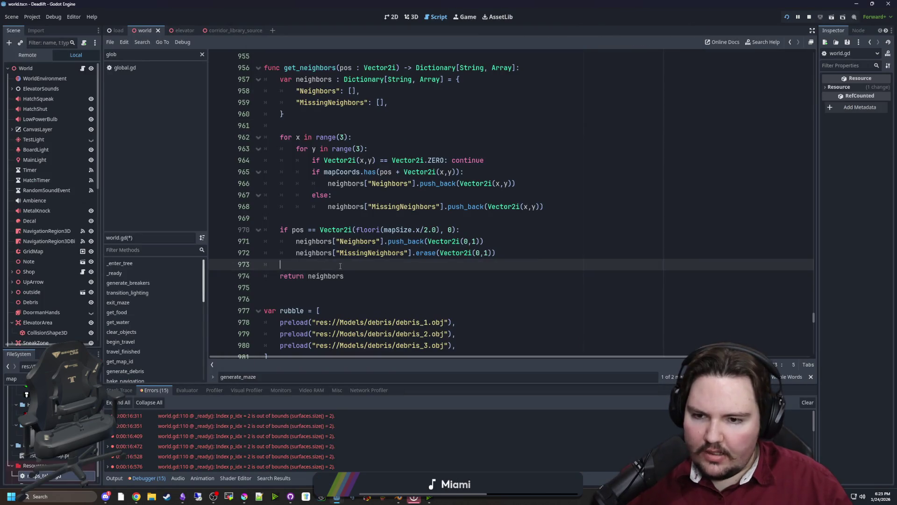
Step: Save world.gd with Ctrl+S and review the trimmed get_neighbors code
key("ctrl+s")
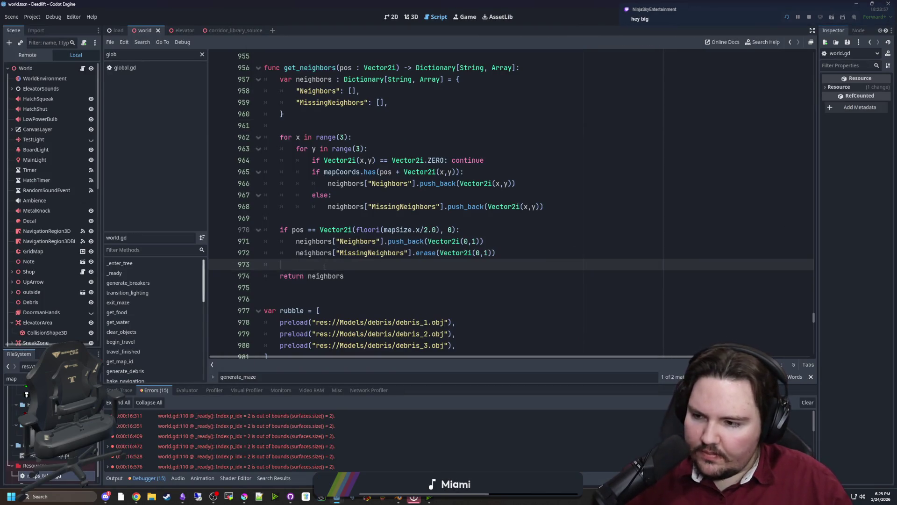
left_click(373, 216)
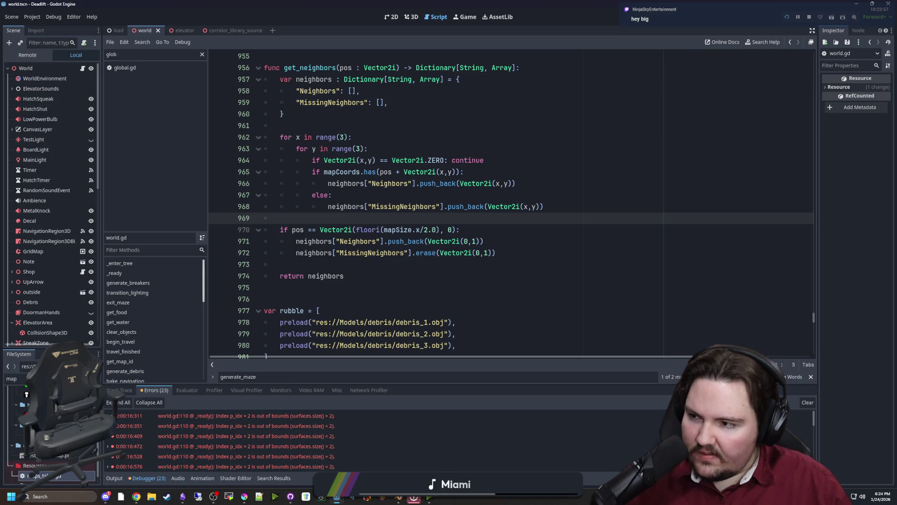
left_click(357, 265)
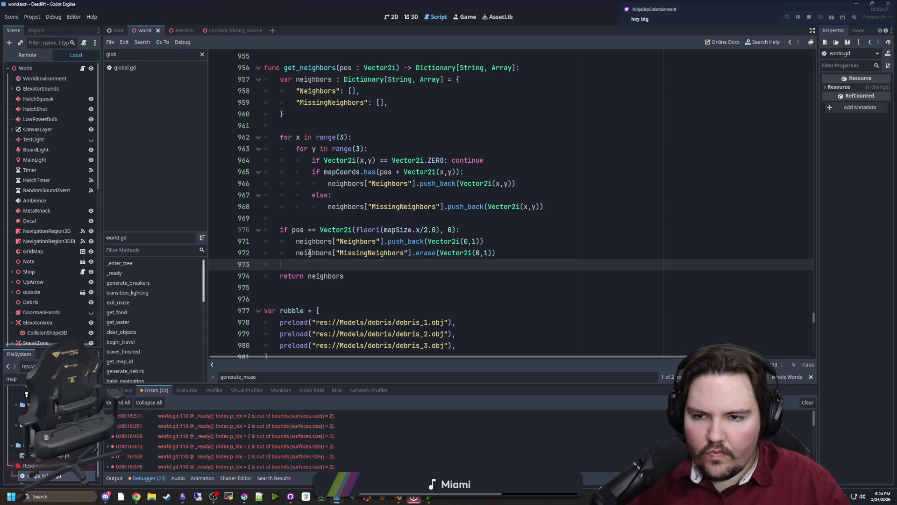
scroll(310, 252, "up", 2)
left_click(359, 198)
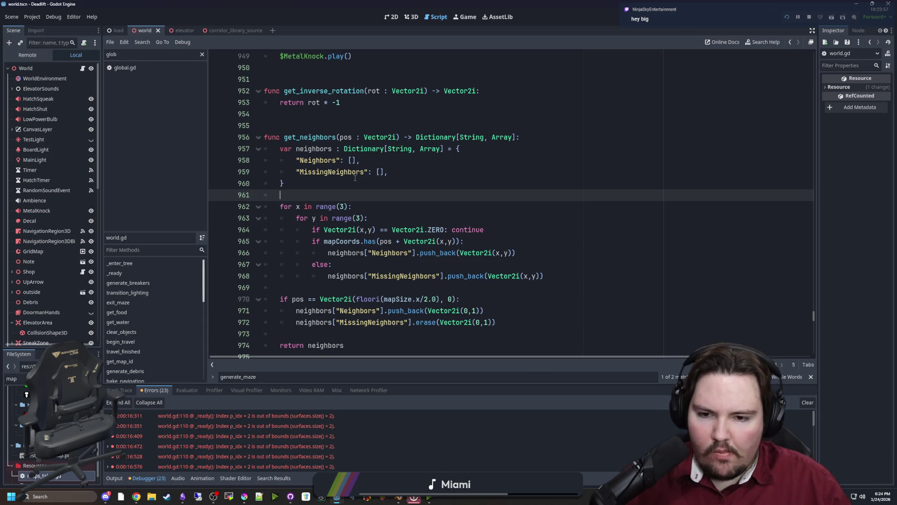
scroll(355, 178, "down", 5)
scroll(464, 258, "up", 13)
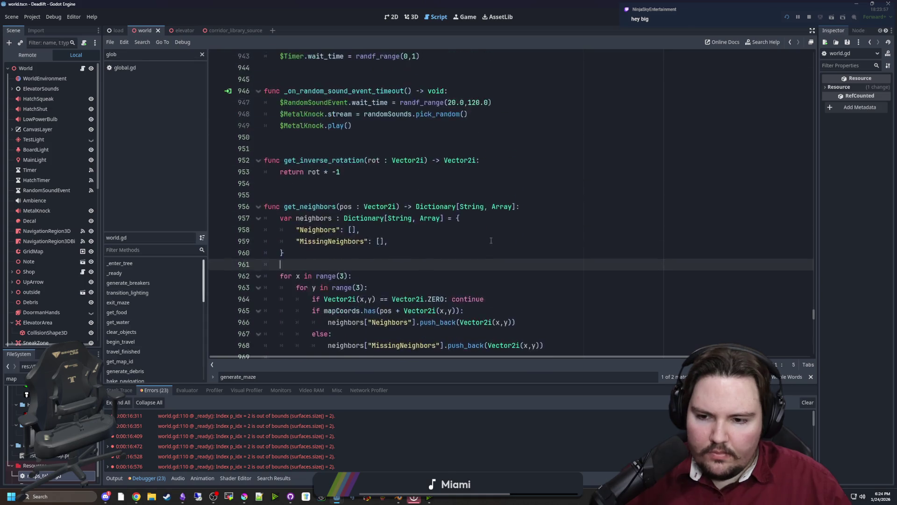
scroll(464, 258, "up", 3)
scroll(499, 209, "down", 20)
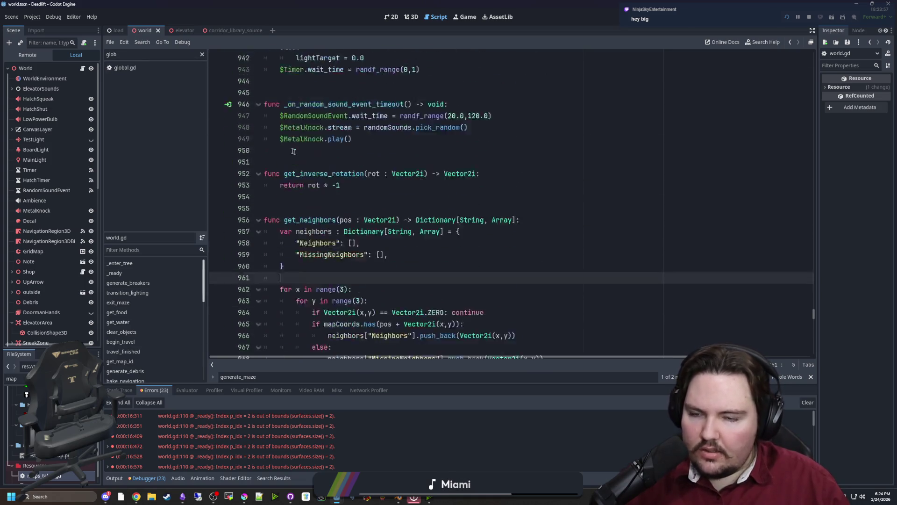
scroll(499, 209, "down", 5)
Step: Find generate_maze, jump to its definition, and scroll to the up = 1 through upLeft = 128 values
key("ctrl+f")
type("g")
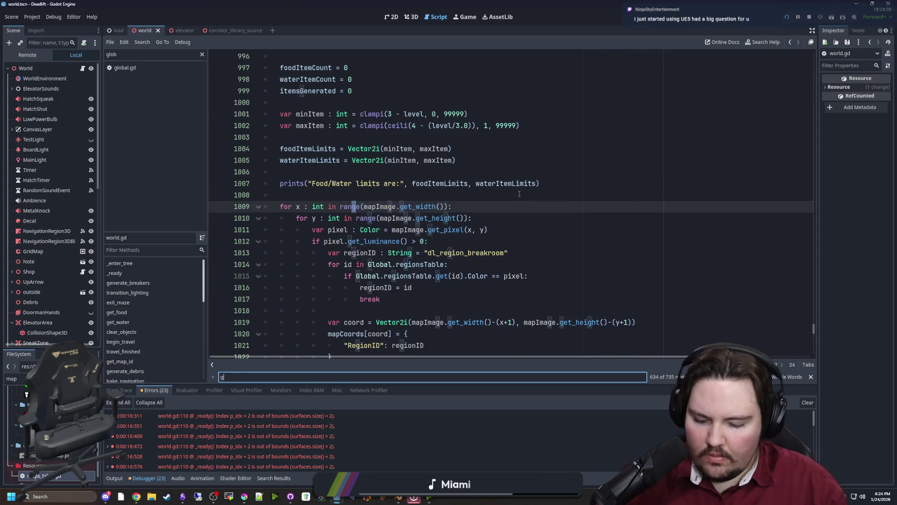
type("enerate_maze")
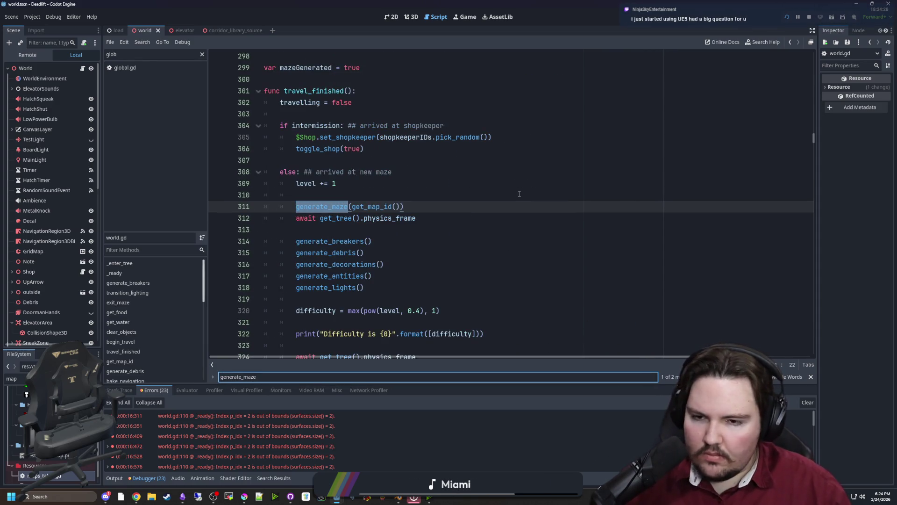
left_click(327, 160)
left_click(345, 207, "ctrl")
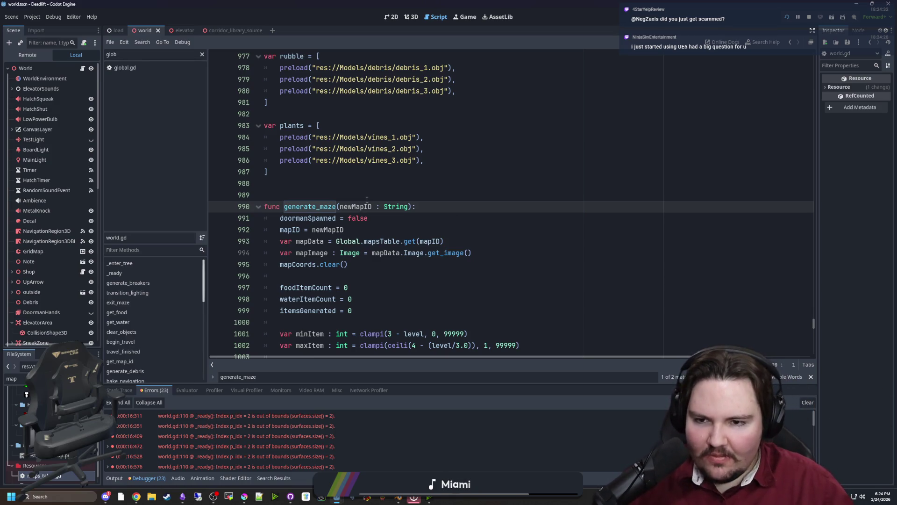
scroll(405, 162, "down", 6)
scroll(404, 162, "down", 6)
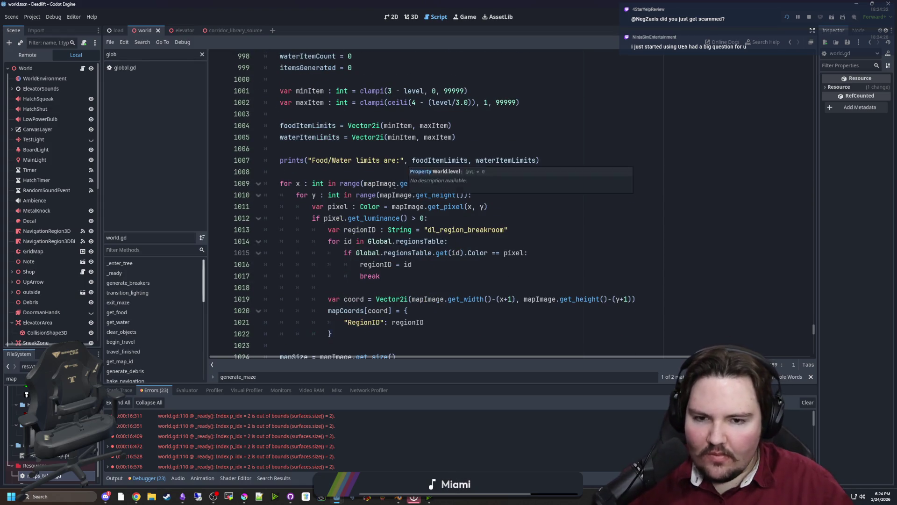
scroll(391, 189, "down", 3)
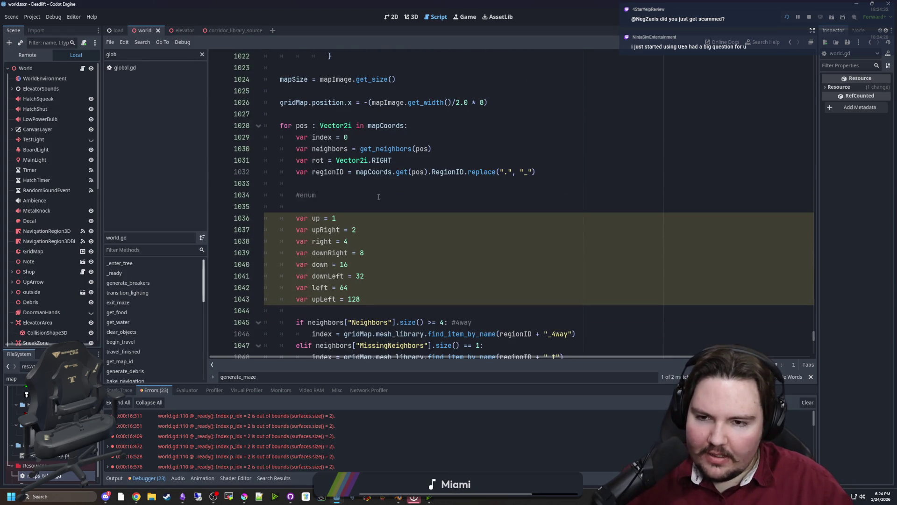
Step: Rewrite the up value as '1 if neighbors.has(Vector2i.UP) else 0'
scroll(379, 197, "down", 1)
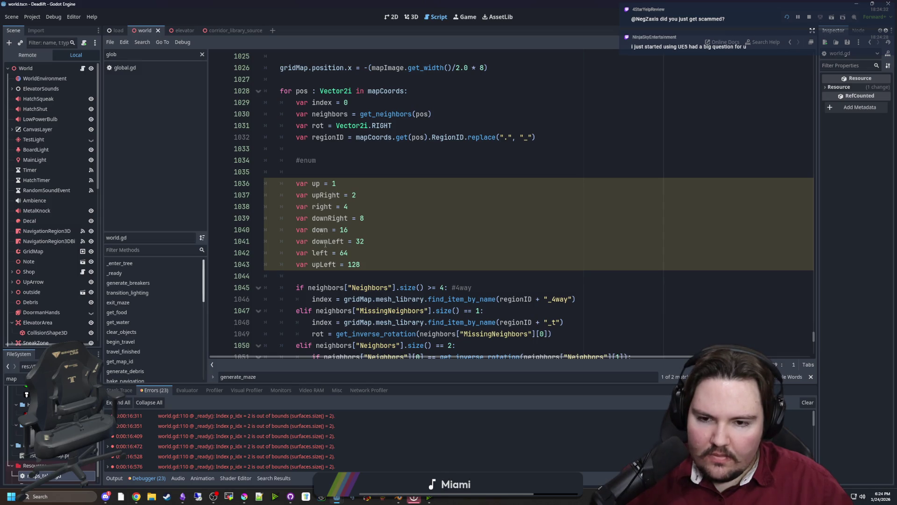
key("shift+Left")
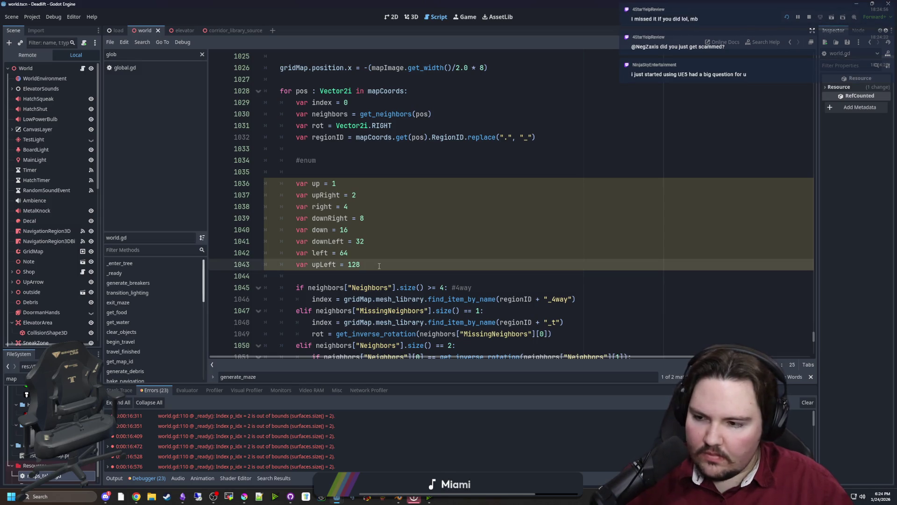
left_click(369, 186, "shift")
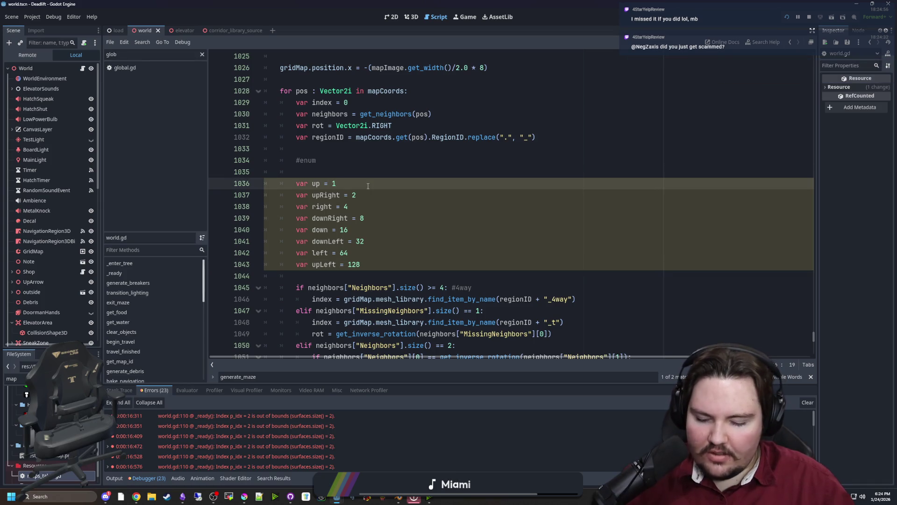
key("alt+Tab")
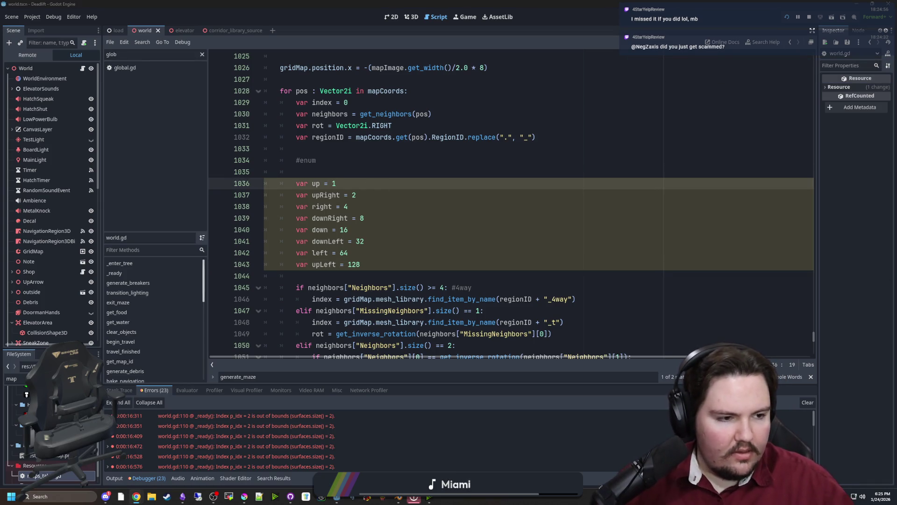
left_click(371, 183)
key("BackSpace")
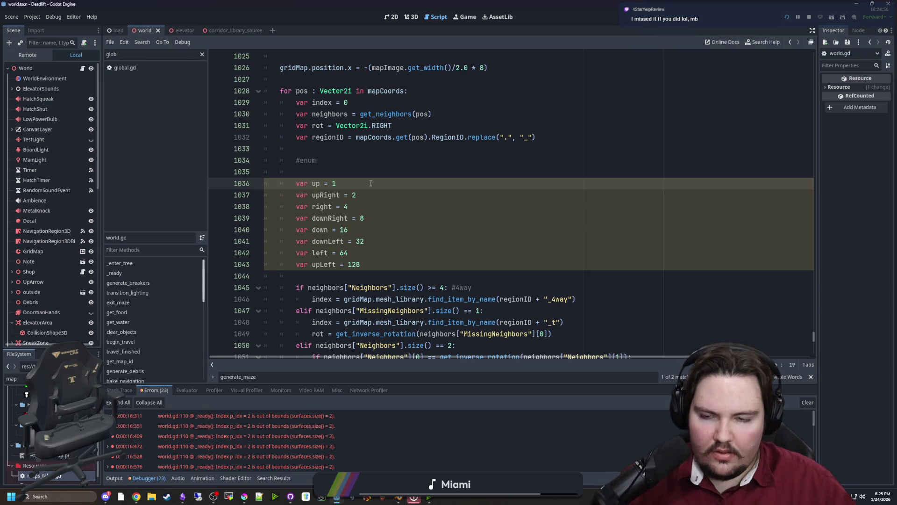
type("1 if ")
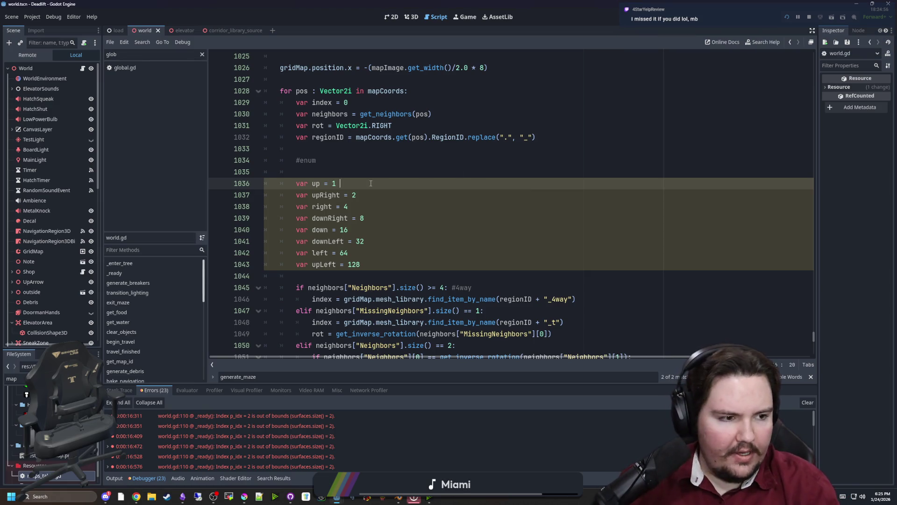
type("map")
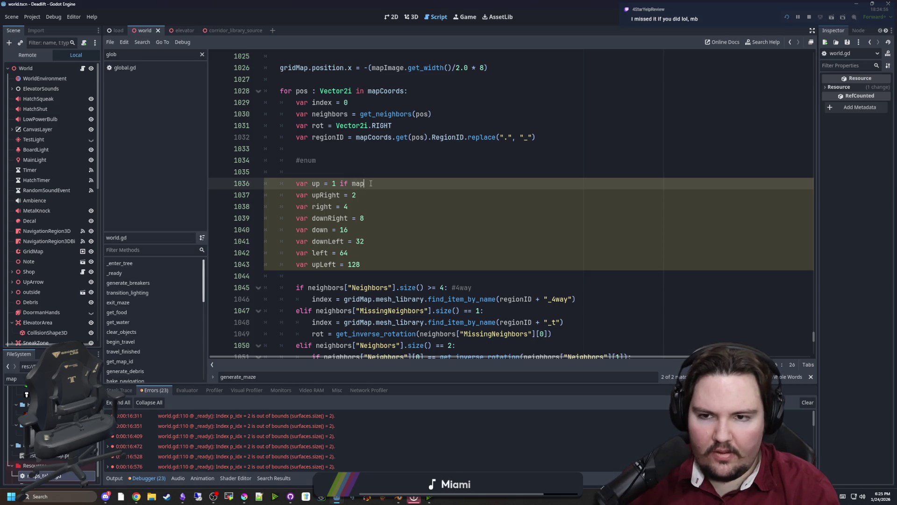
key("BackSpace")
key("BackSpace")
key("BackSpace")
type("neighb")
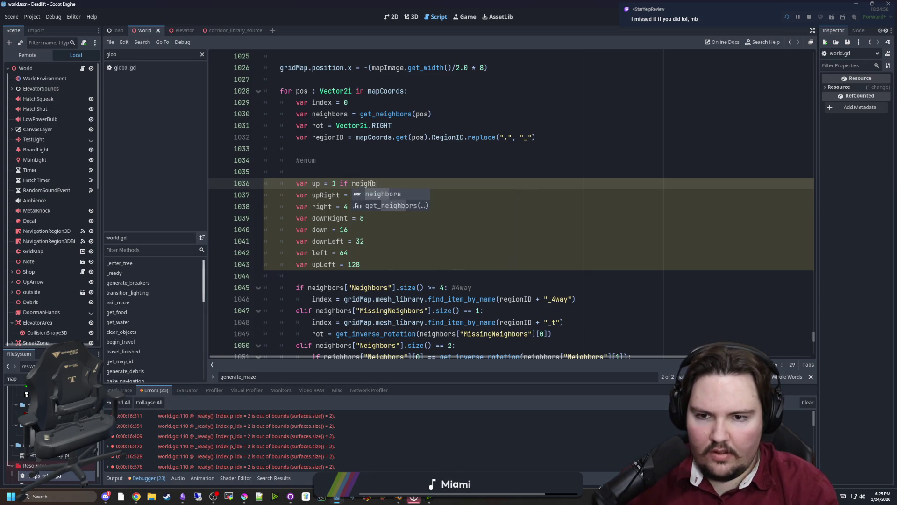
type("ors.has(Vector2")
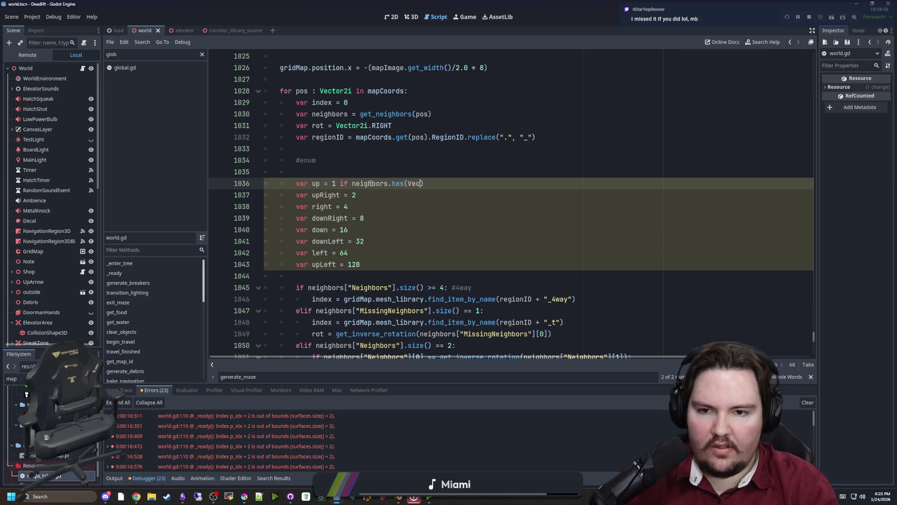
type("i.UP)")
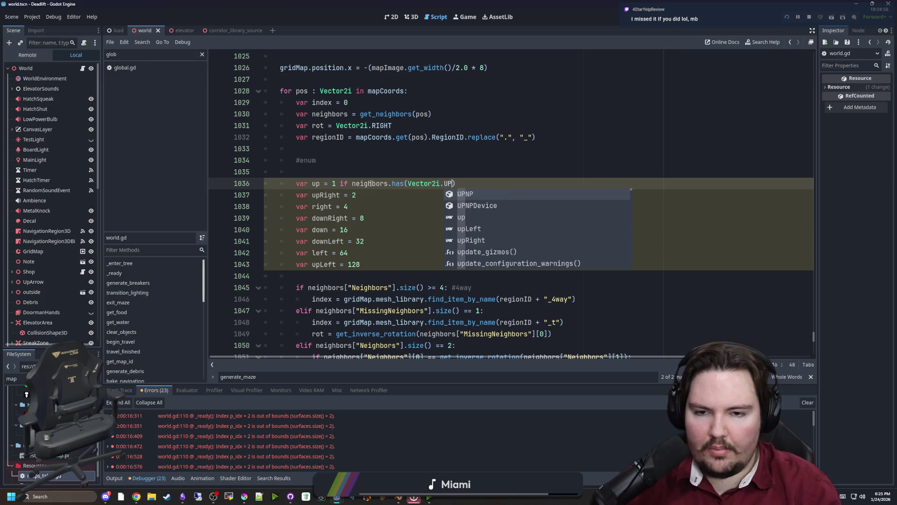
type(" else 0")
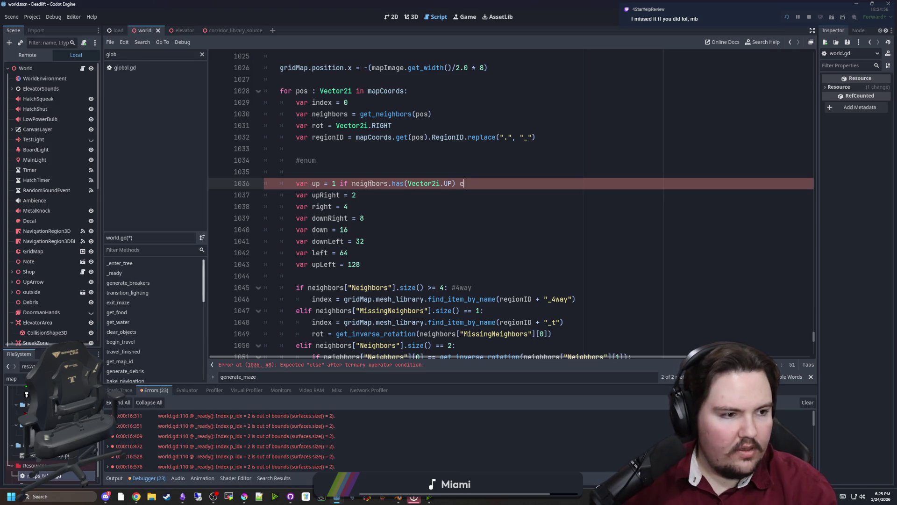
Step: Paste that conditional over the upRight, right, downRight, down, downLeft, left and upLeft values
mouse_move(360, 265)
left_mouse_down()
mouse_move(290, 183)
mouse_move(333, 183)
left_mouse_up()
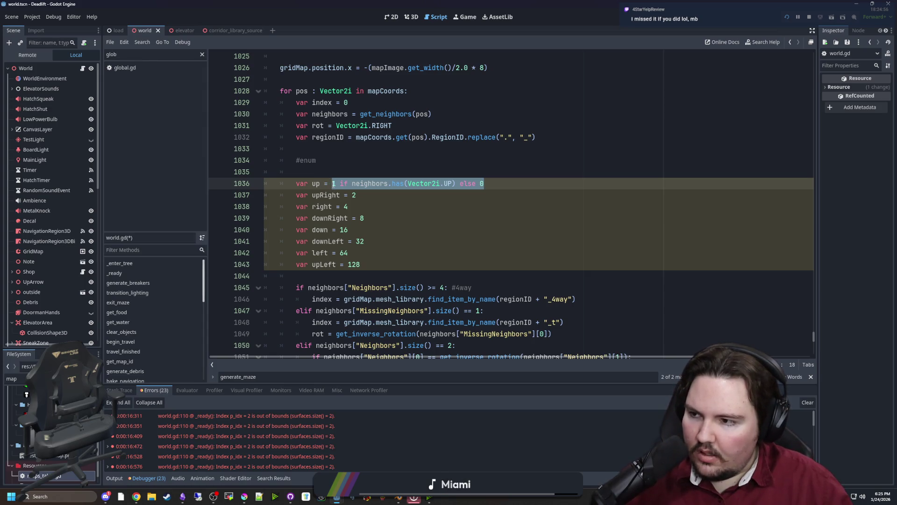
key("ctrl+c")
left_click(361, 212)
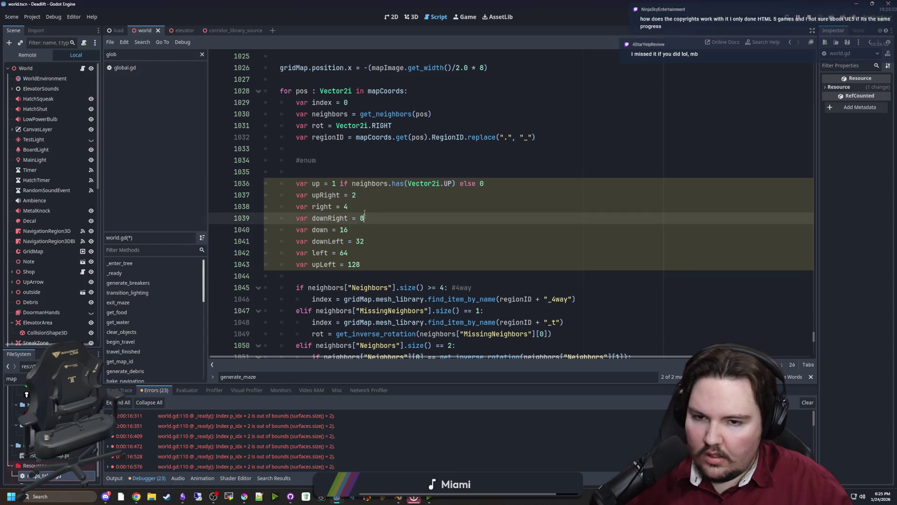
double_click(353, 195)
key("ctrl+v")
double_click(346, 206)
key("ctrl+v")
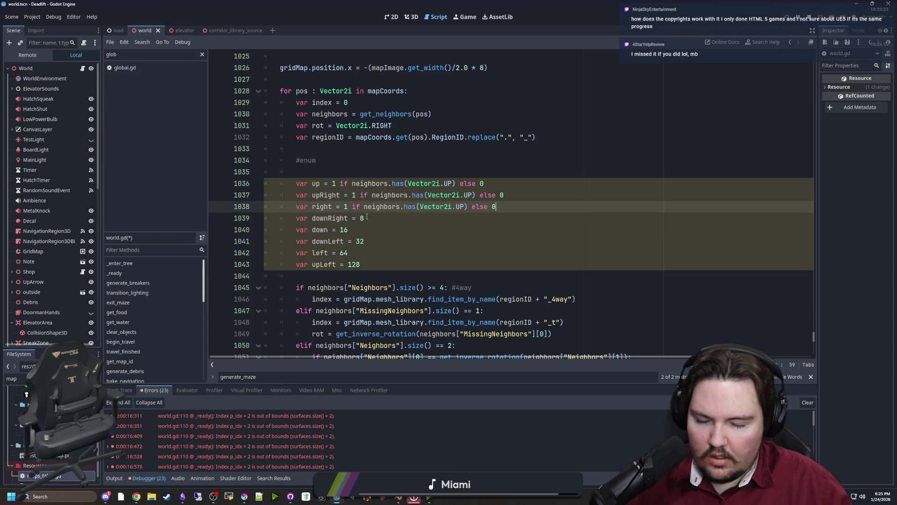
double_click(362, 218)
key("ctrl+v")
double_click(342, 229)
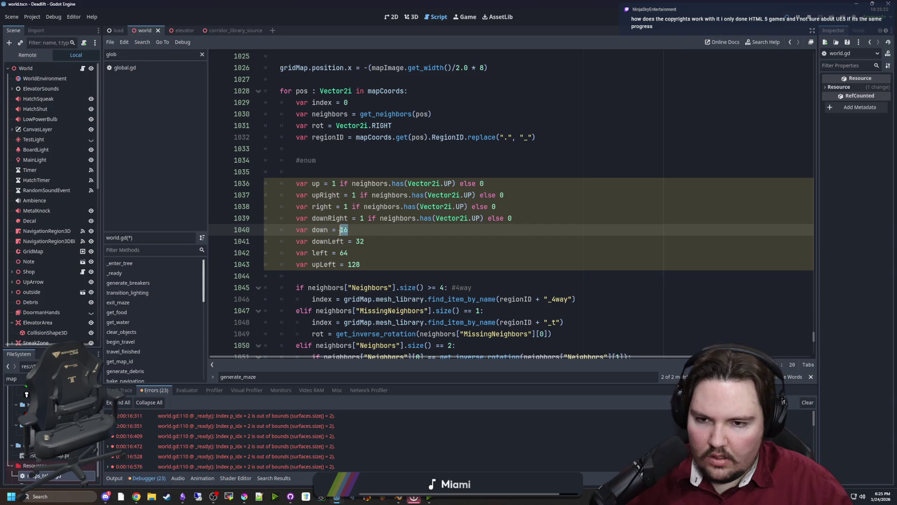
key("ctrl+v")
double_click(360, 241)
key("ctrl+v")
double_click(346, 253)
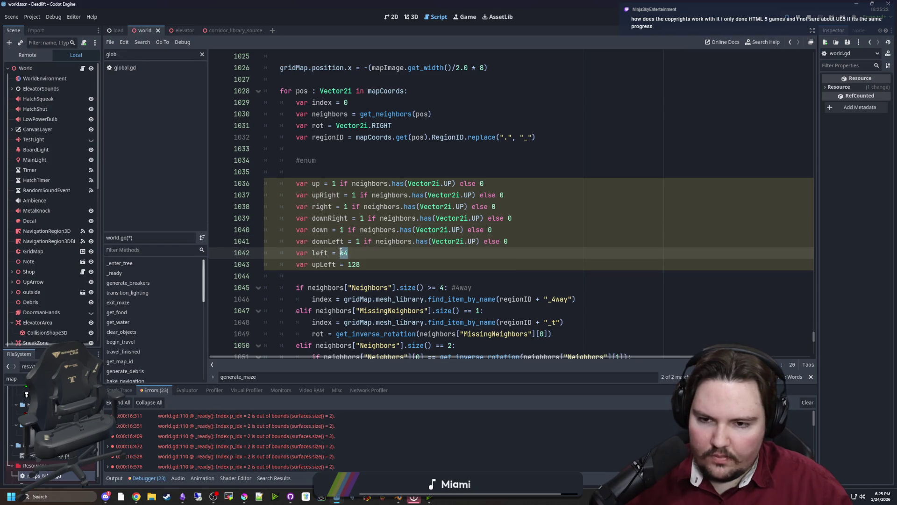
key("ctrl+v")
double_click(354, 265)
key("ctrl+v")
Step: Restore each pasted conditional's bit value to 2, 4, 8, 16, 32, 64 and 128
double_click(354, 194)
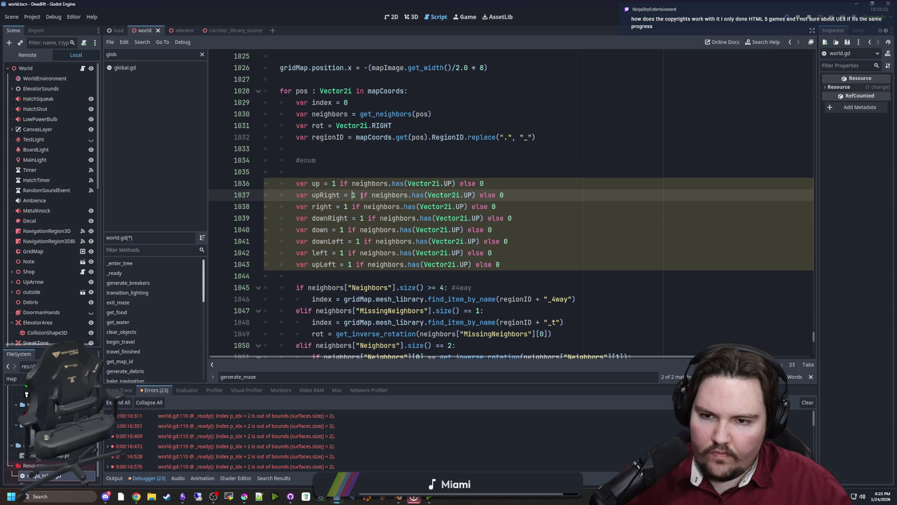
type("2")
key("Down")
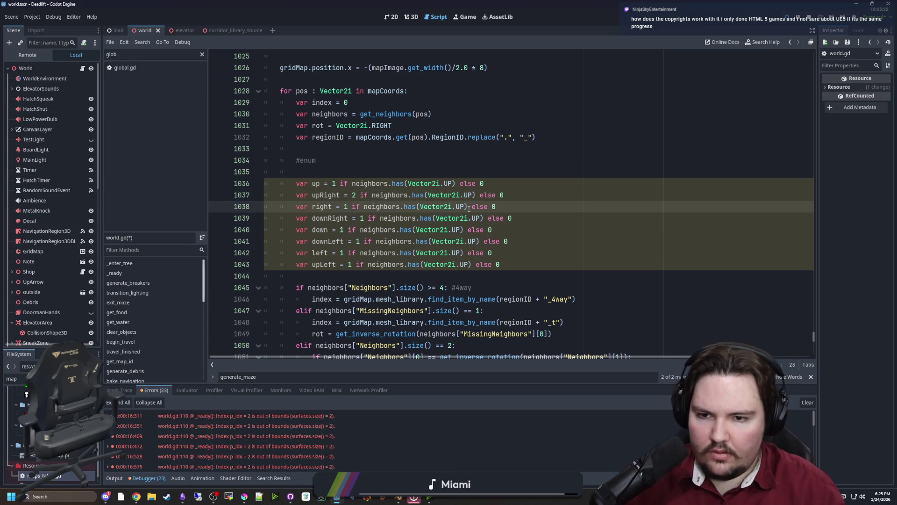
key("BackSpace")
type("4")
key("Down")
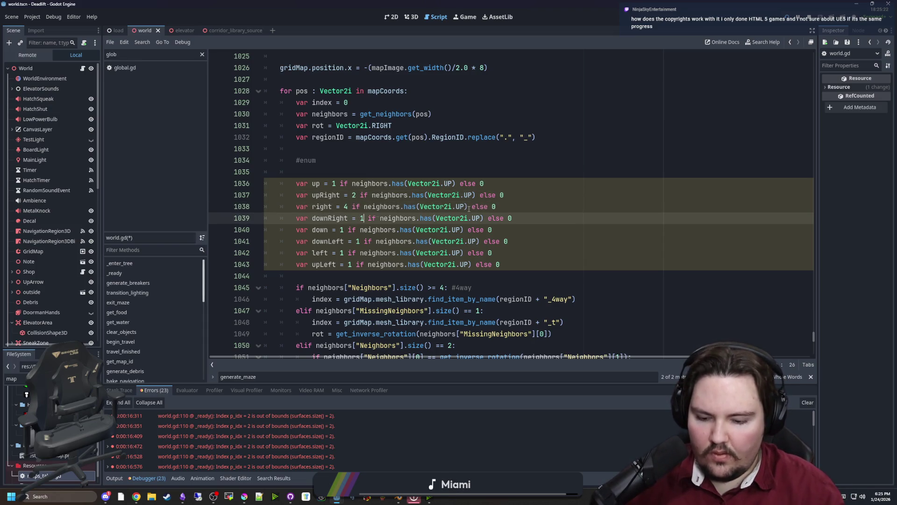
key("BackSpace")
type("8")
key("Down")
type("6")
key("Down")
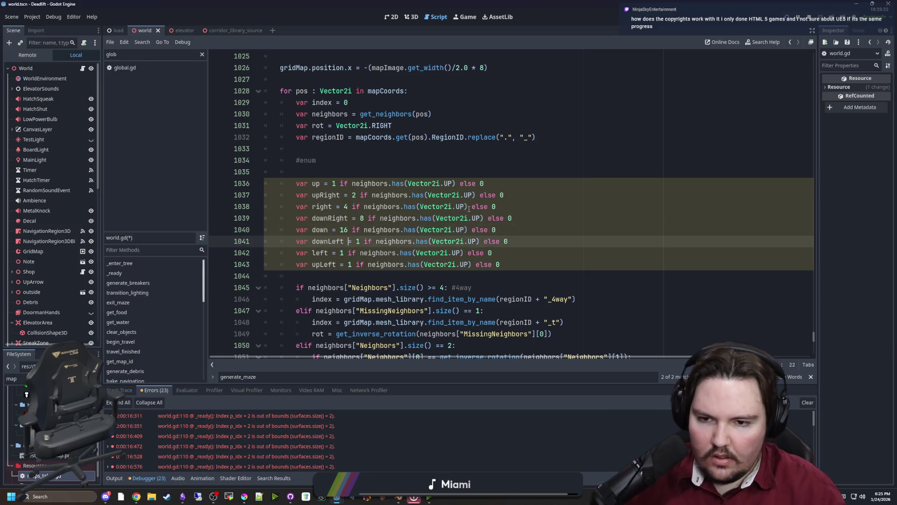
key("BackSpace")
type("32")
key("Down")
key("BackSpace")
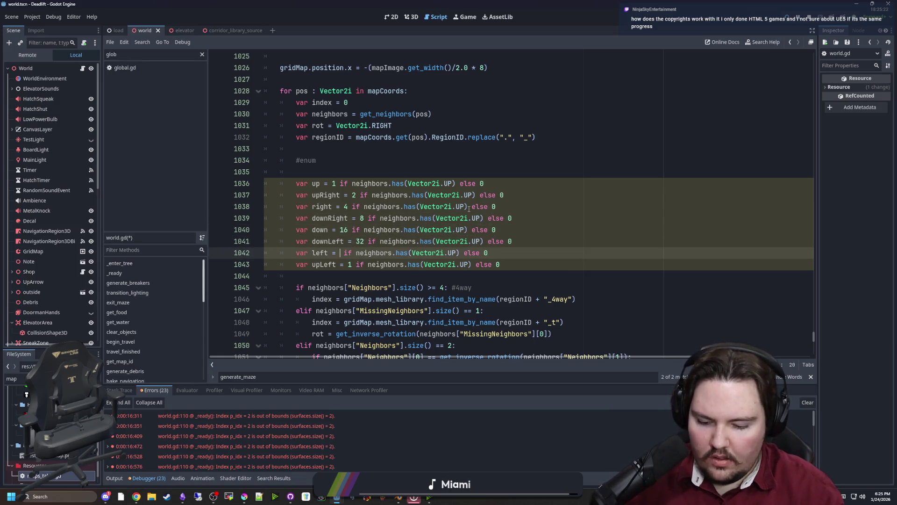
type("64")
key("Down")
key("BackSpace")
type("128")
left_click(518, 264)
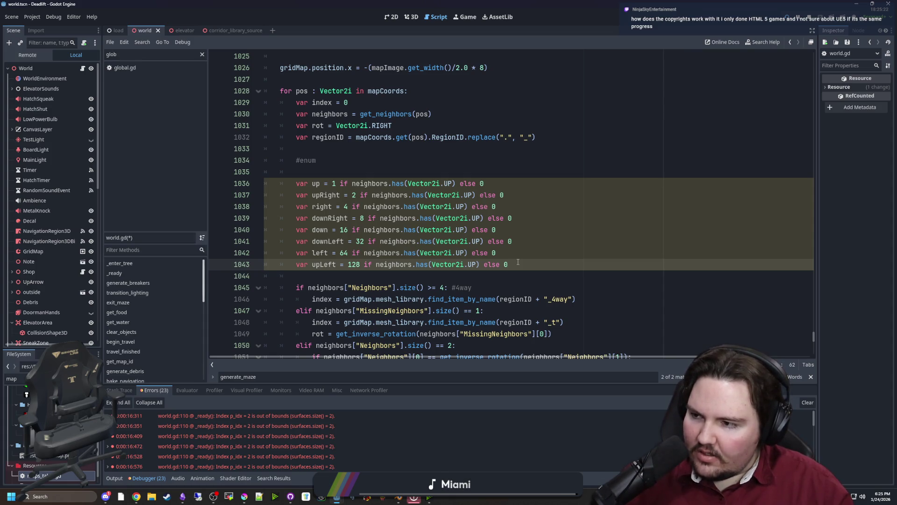
left_click(391, 154)
scroll(392, 169, "up", 4)
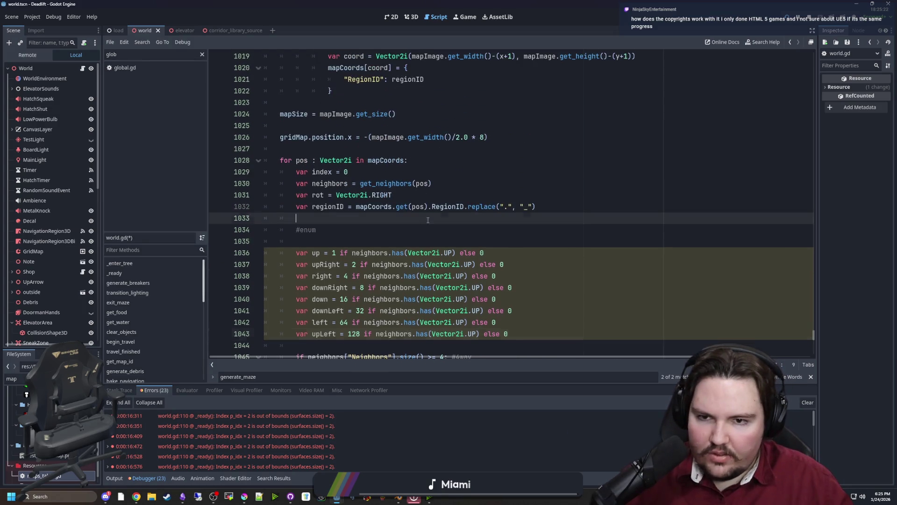
Step: Jump to get_neighbors' definition and open the range() help from the x loop on line 962
scroll(396, 185, "down", 1)
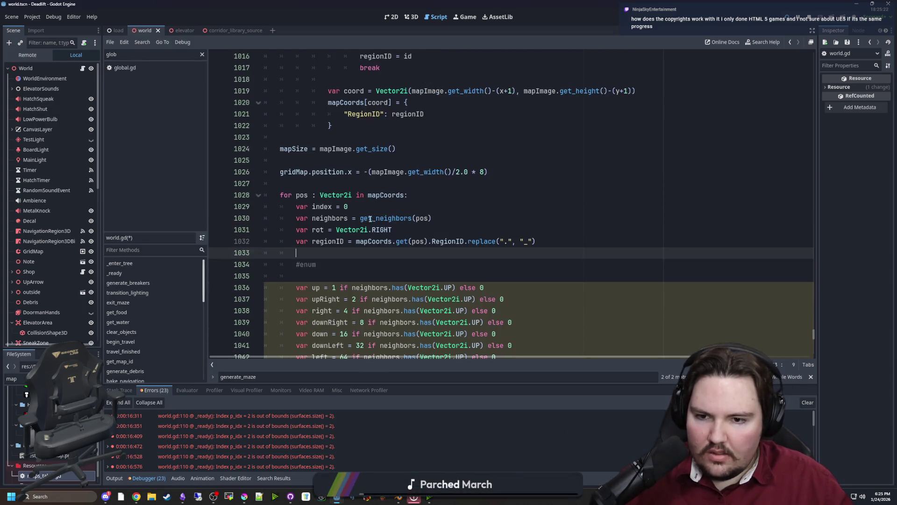
left_click(398, 218, "ctrl")
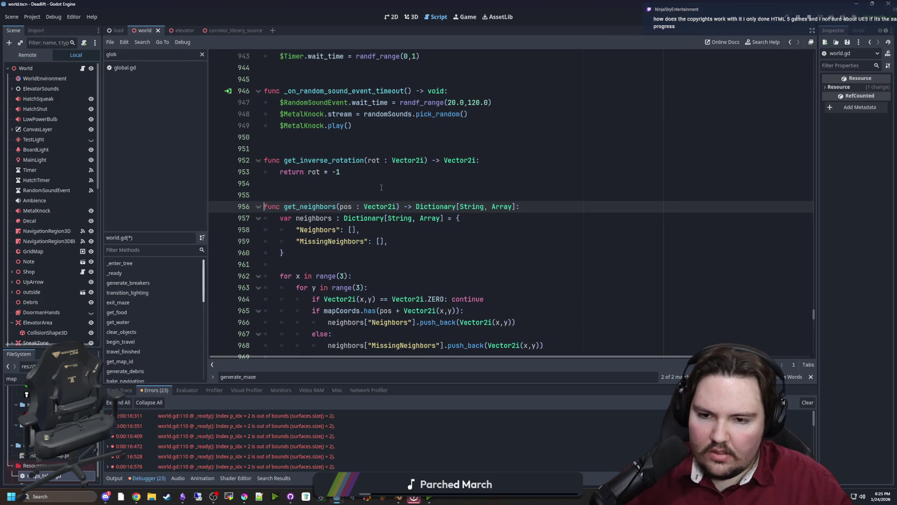
scroll(369, 178, "down", 3)
left_click(334, 156)
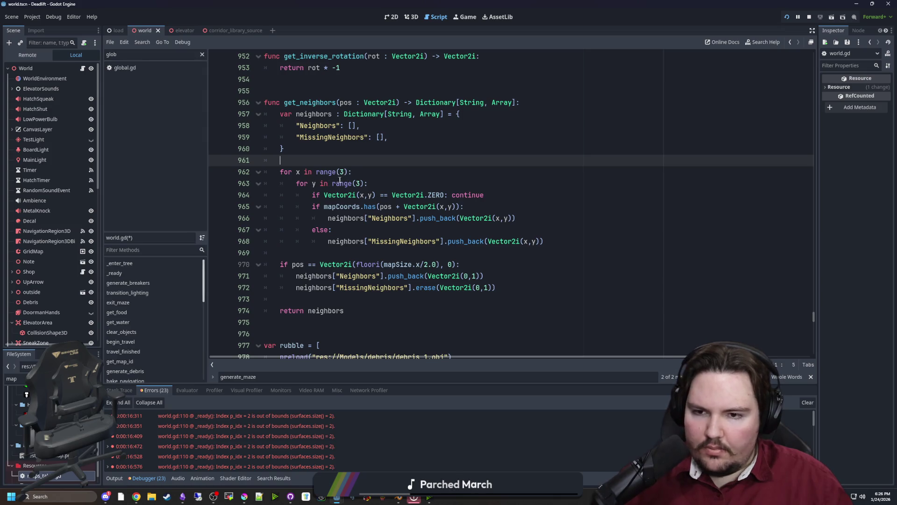
left_click(365, 172)
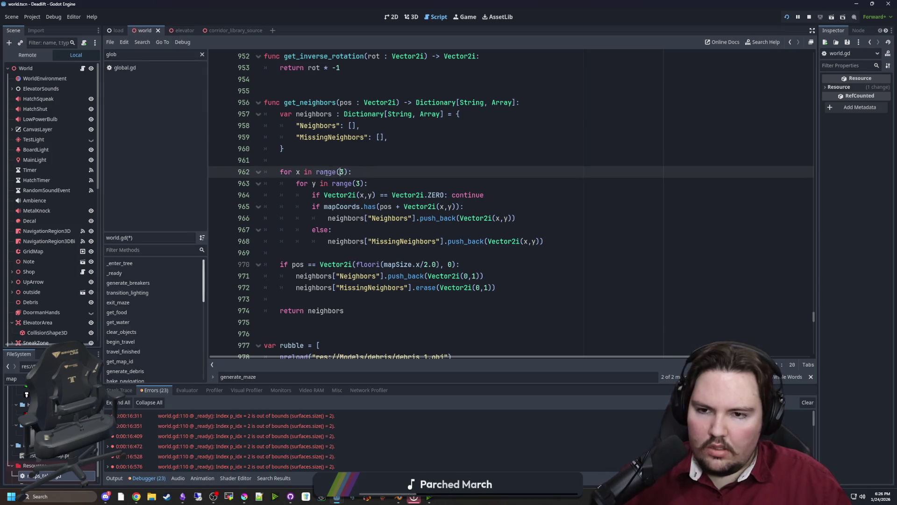
left_click(327, 172, "ctrl")
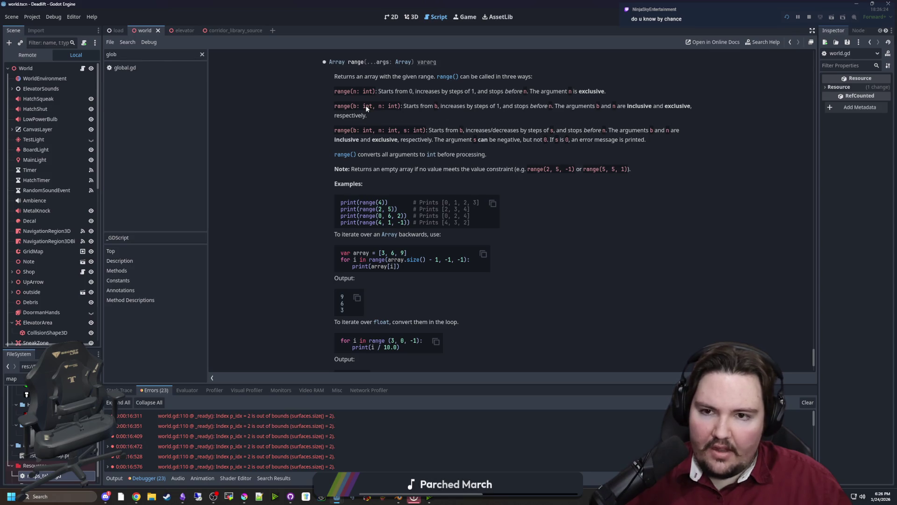
Step: Change the x and y loops in get_neighbors to iterate over range(-1, 2)
key("alt+Left")
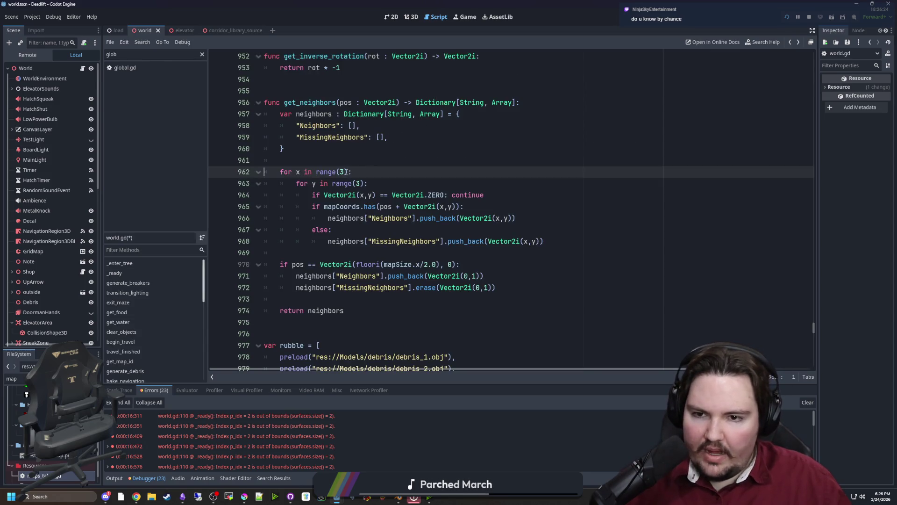
key("BackSpace")
type("-1, ")
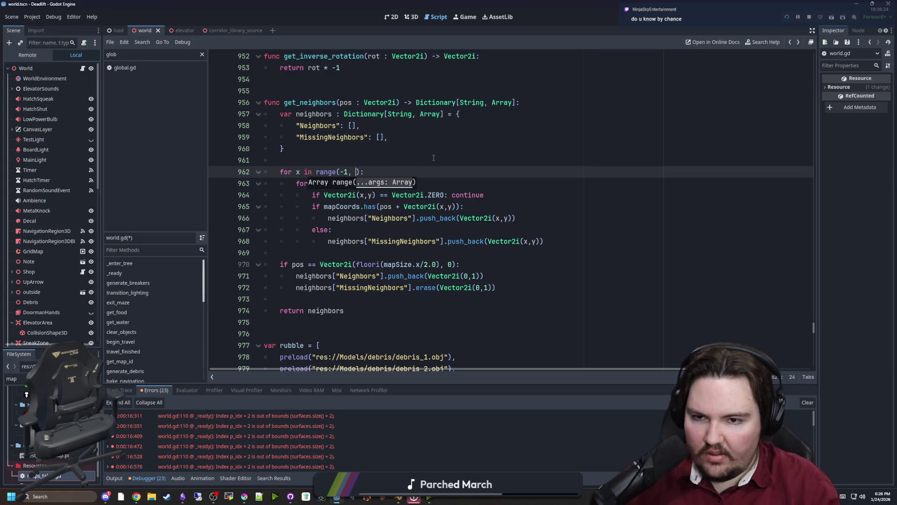
type("2")
key("Up")
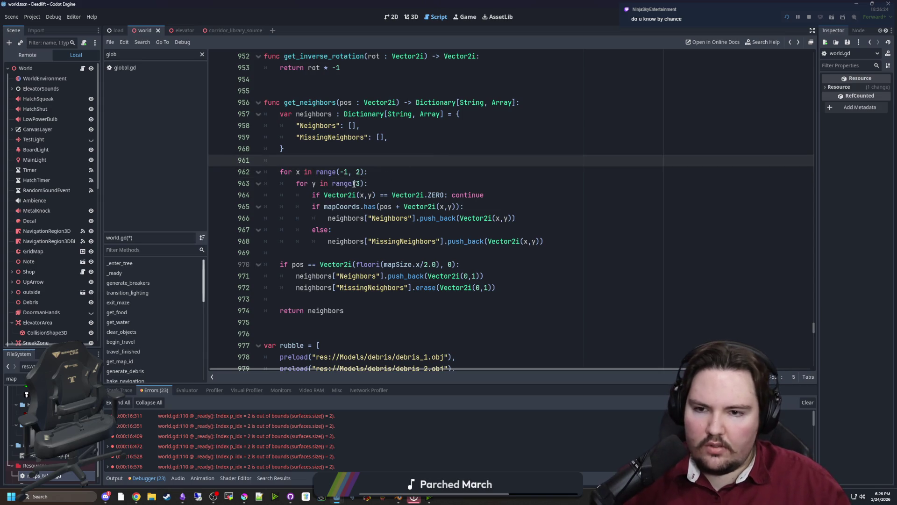
left_click(363, 183)
key("BackSpace")
type("-1, 2")
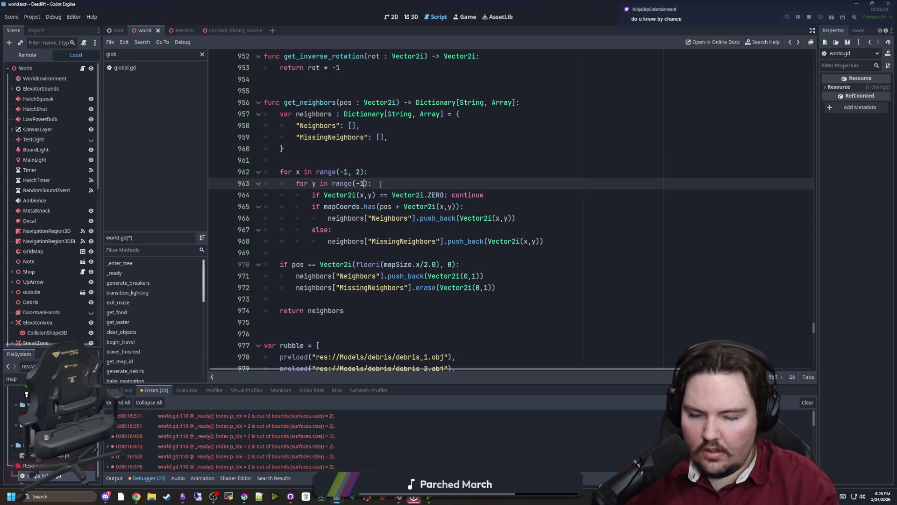
key("Up")
key("Up")
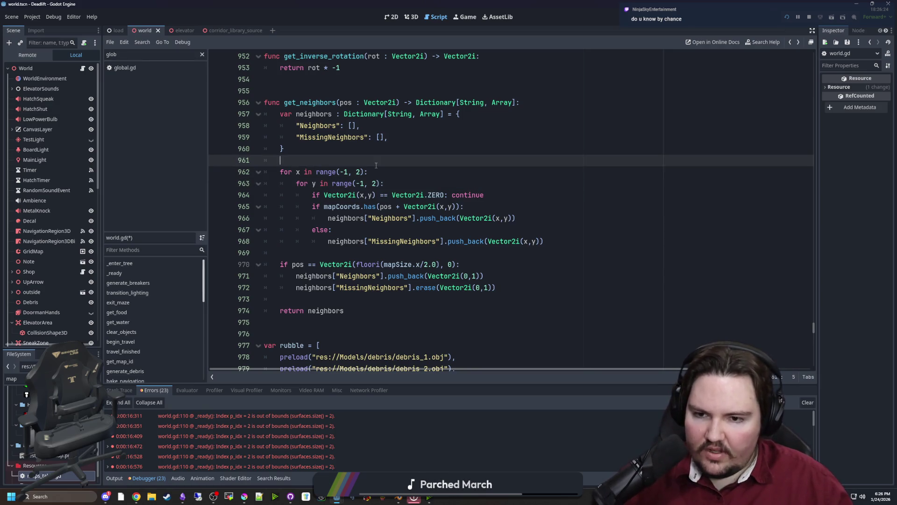
Step: Save the script and scene, then scroll back toward generate_maze
key("ctrl+s")
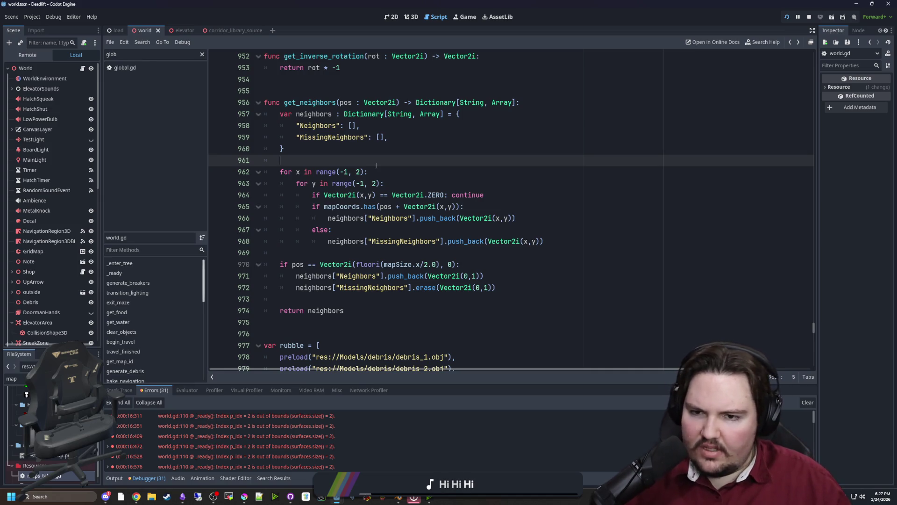
key("ctrl+s")
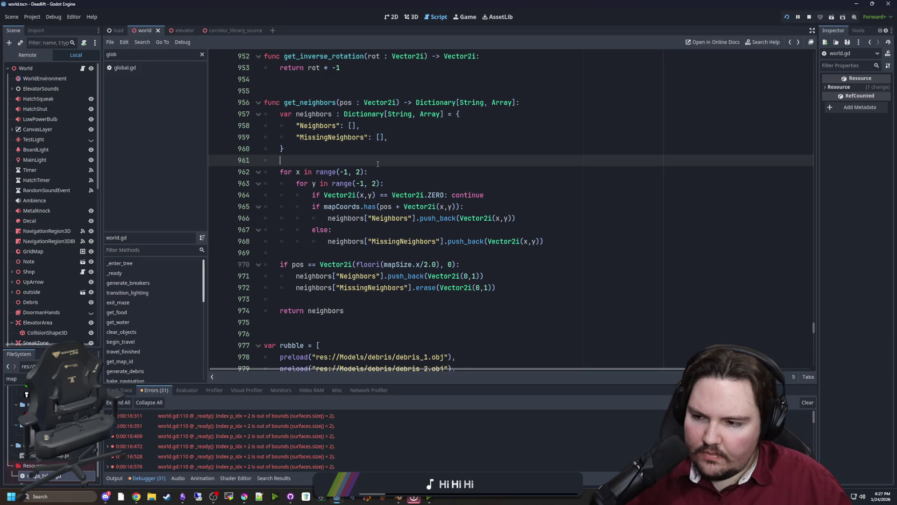
key("ctrl+s")
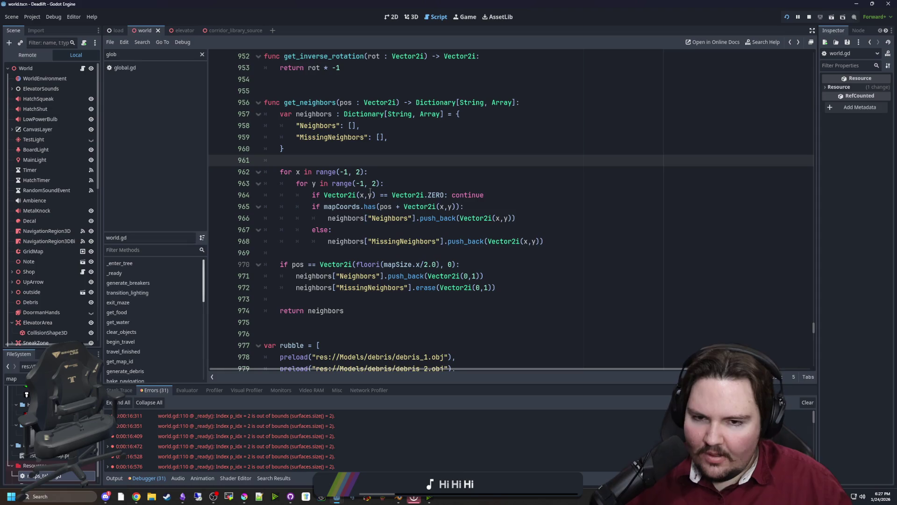
left_click(399, 253)
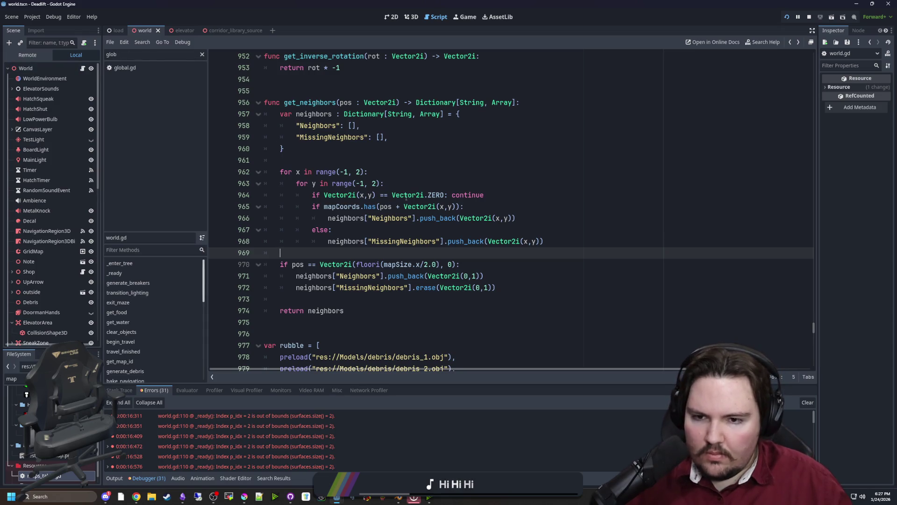
left_click(352, 160)
key("ctrl+s")
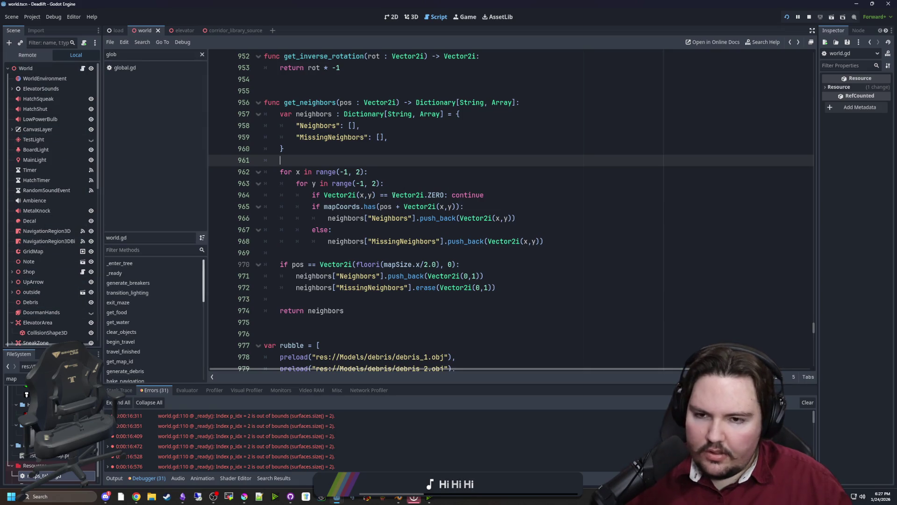
scroll(421, 197, "up", 1)
scroll(434, 237, "down", 6)
Step: Search for generate_maze and jump to its definition, below the upLeft line
scroll(433, 237, "down", 5)
left_click(433, 237)
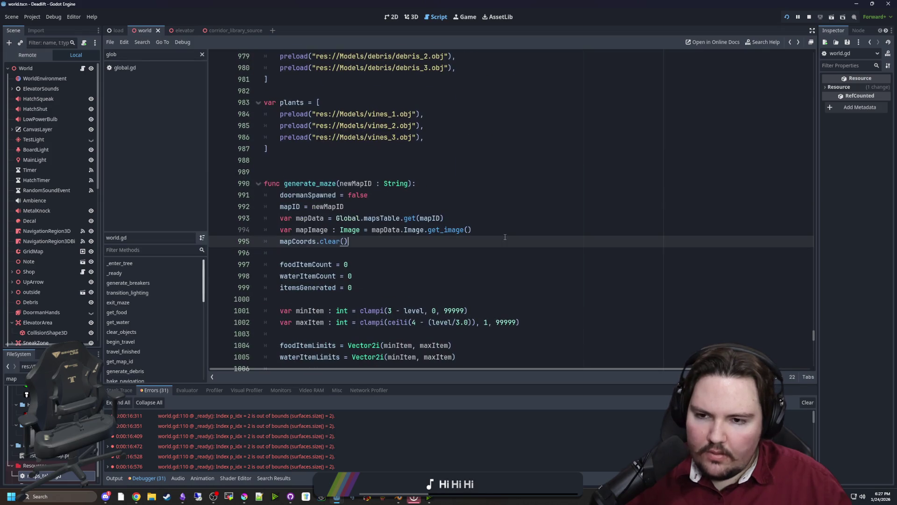
scroll(433, 237, "down", 3)
key("ctrl+f")
type("generate_maze")
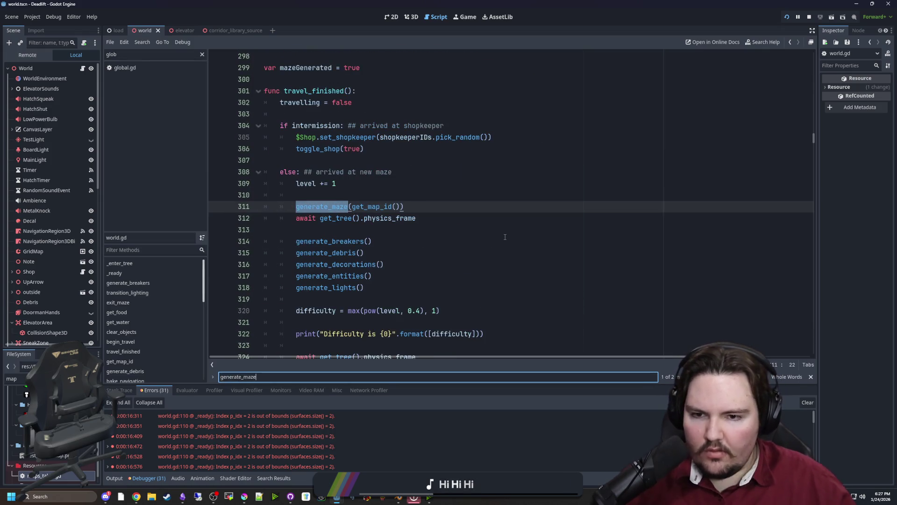
double_click(314, 206)
left_click(323, 206, "ctrl")
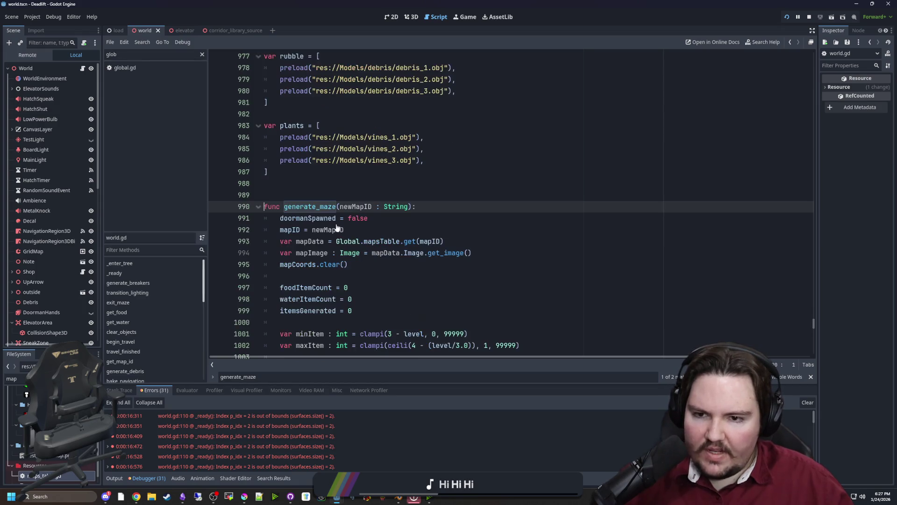
scroll(351, 226, "down", 4)
scroll(351, 226, "down", 10)
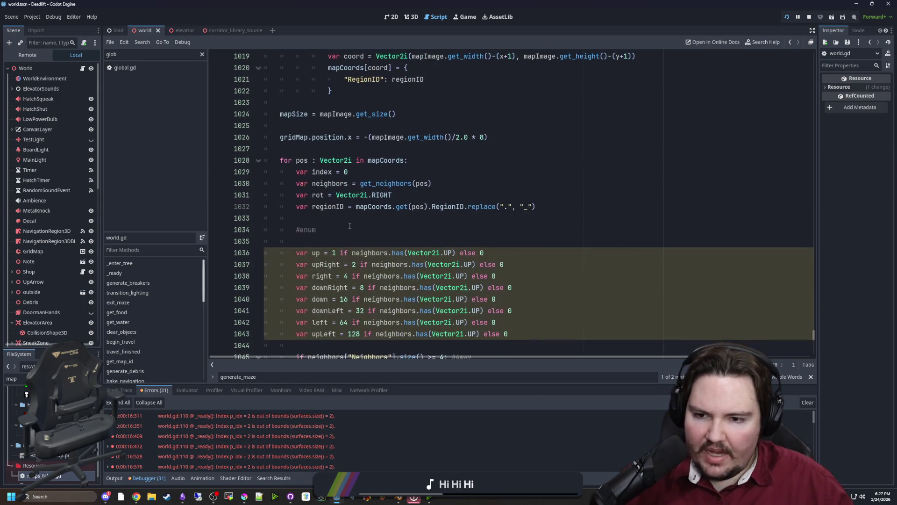
left_click(338, 171)
Step: Add a match line with the sum up + upRight + right + downRight + down + downLeft above it
key("Return")
key("Return")
key("Up")
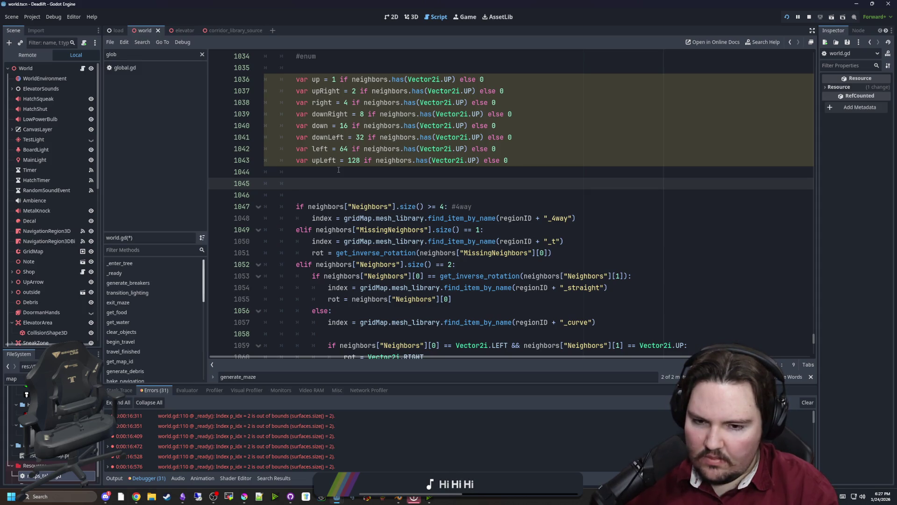
type("match(")
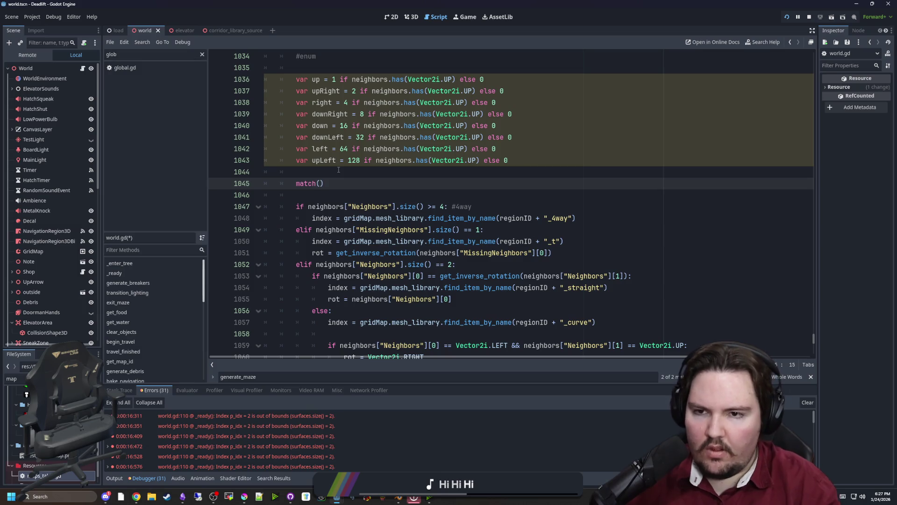
key("ctrl+shift+Return")
key("ctrl+shift+Return")
type("var val =")
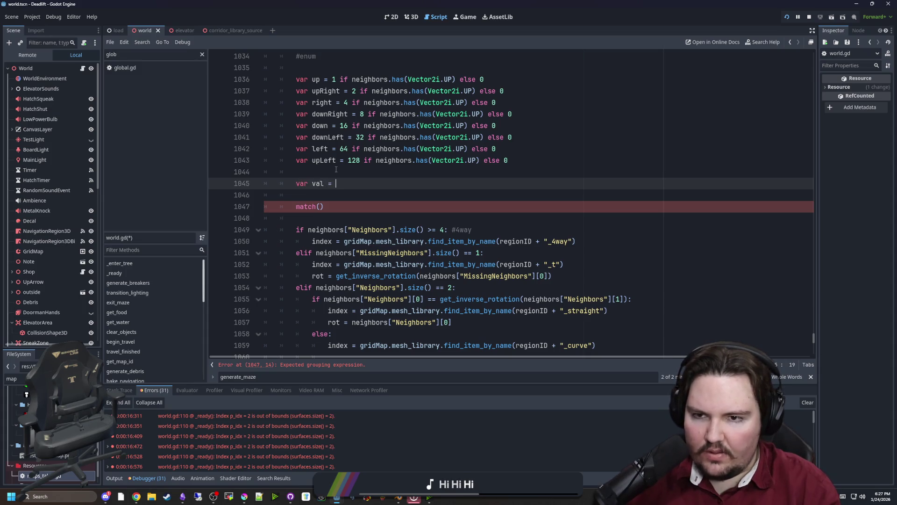
type("up + upRight")
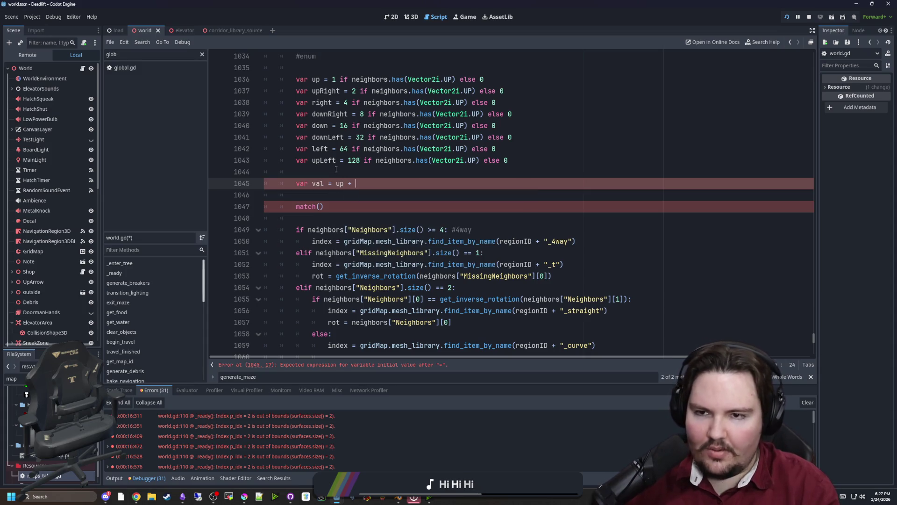
type(" + right")
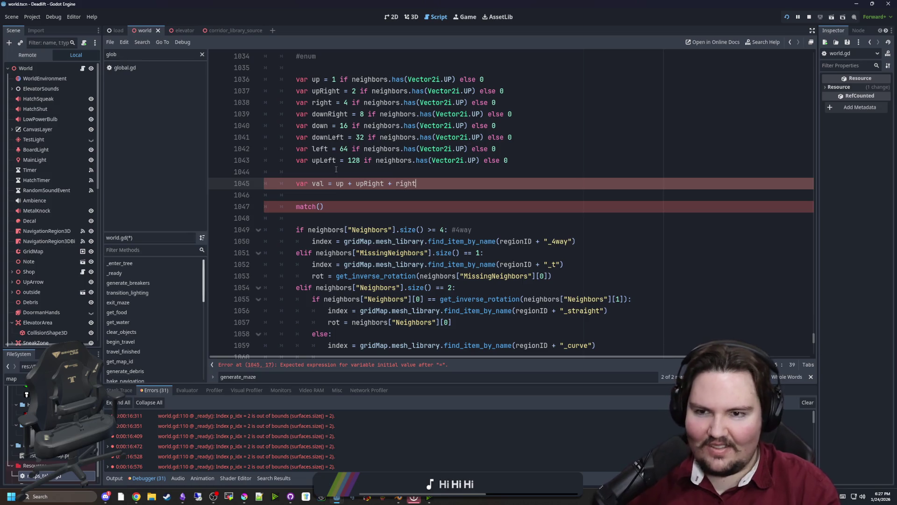
type(" + downRight + down + down")
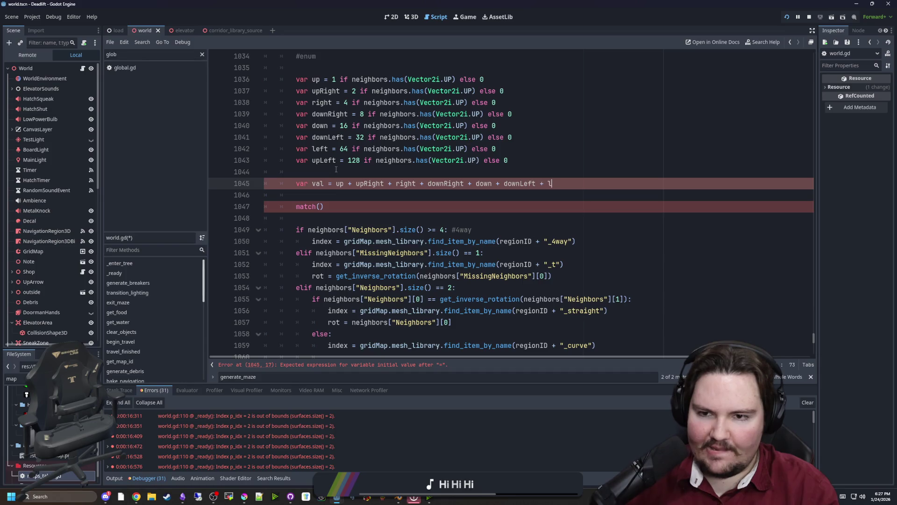
type("Left")
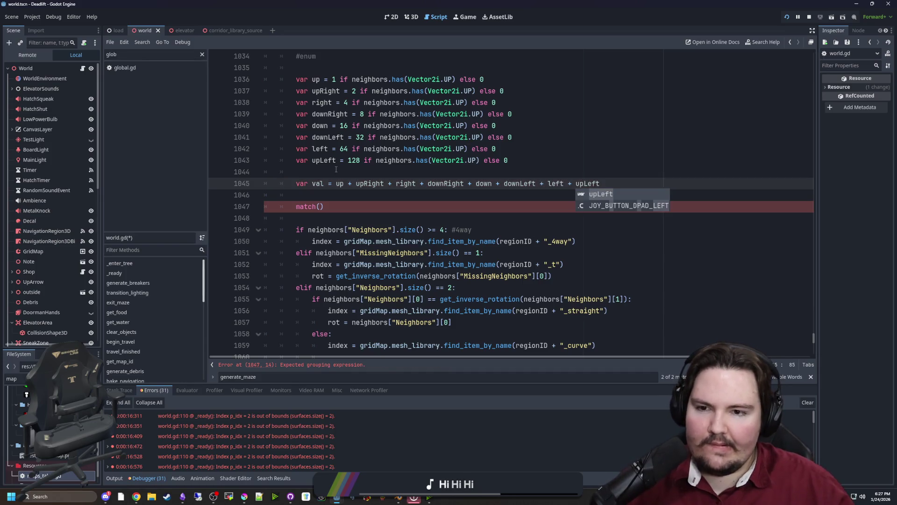
Step: Complete the statement as match(val): with an empty 1: case beneath it
left_click(327, 206)
key("Left")
type("val")
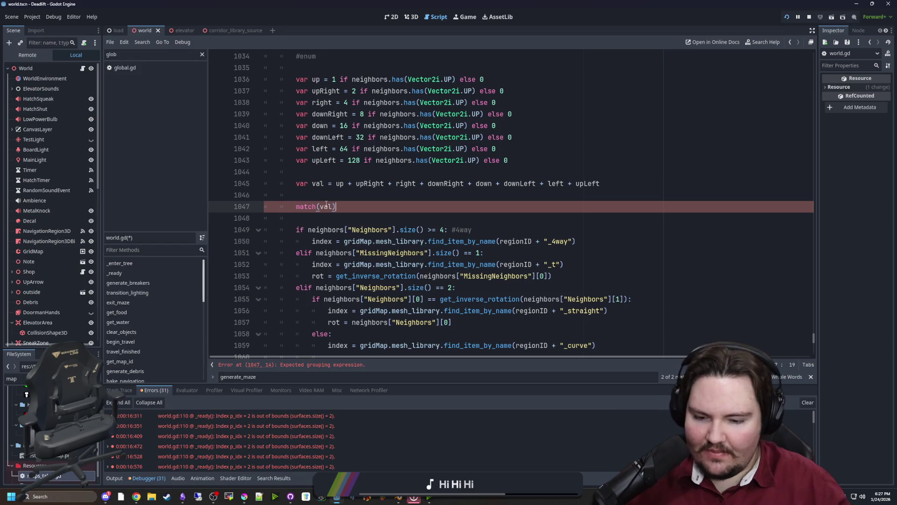
key("End")
type(":")
key("Return")
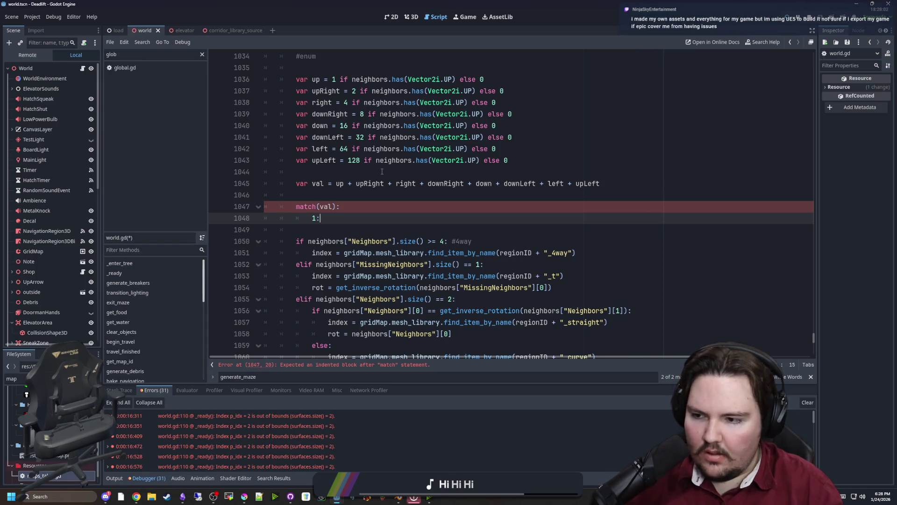
key("Return")
key("BackSpace")
key("BackSpace")
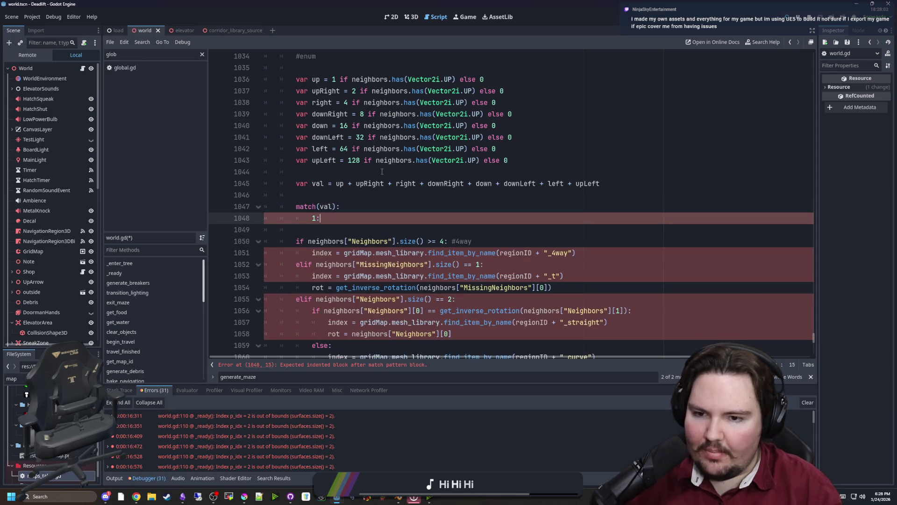
key("Return")
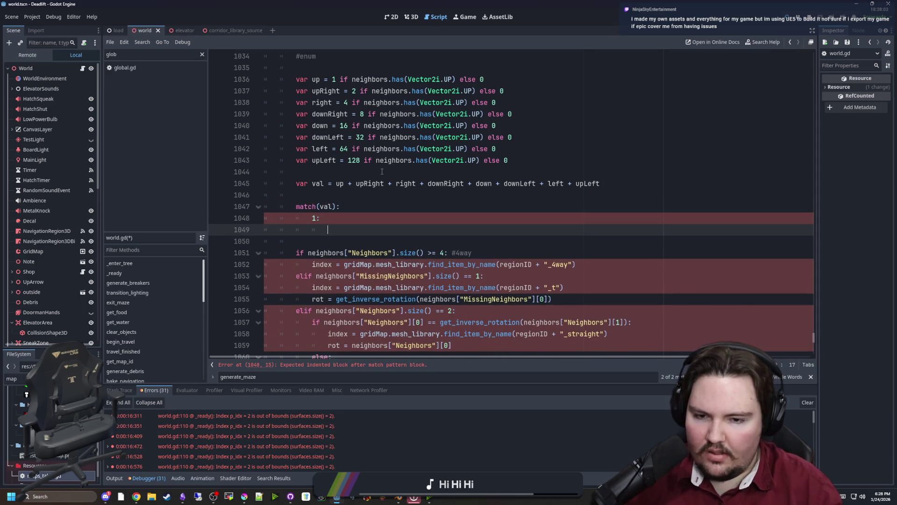
scroll(367, 211, "down", 4)
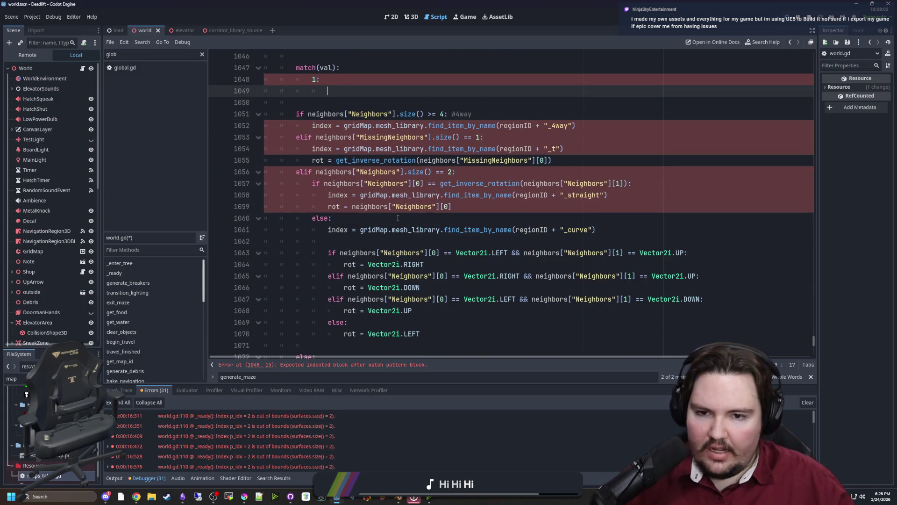
mouse_move(485, 218)
left_mouse_down()
mouse_move(506, 172)
mouse_move(486, 218)
left_mouse_up()
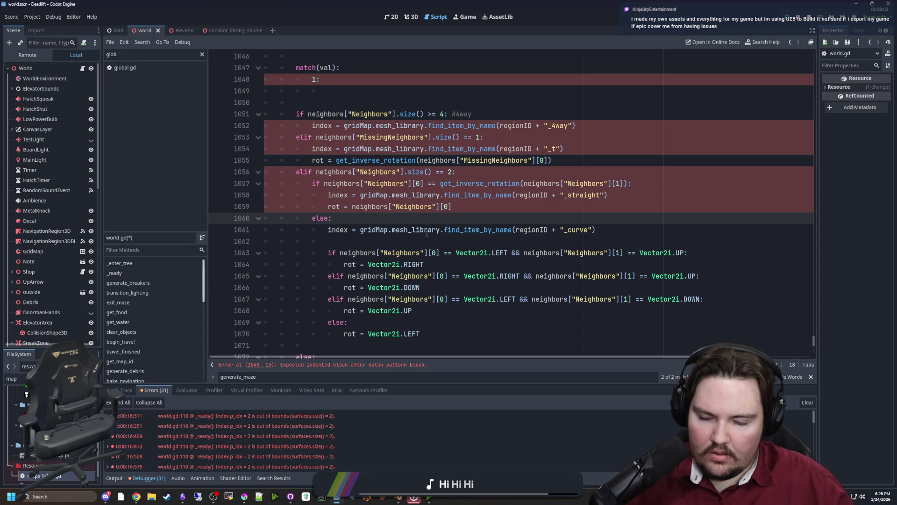
scroll(413, 217, "up", 1)
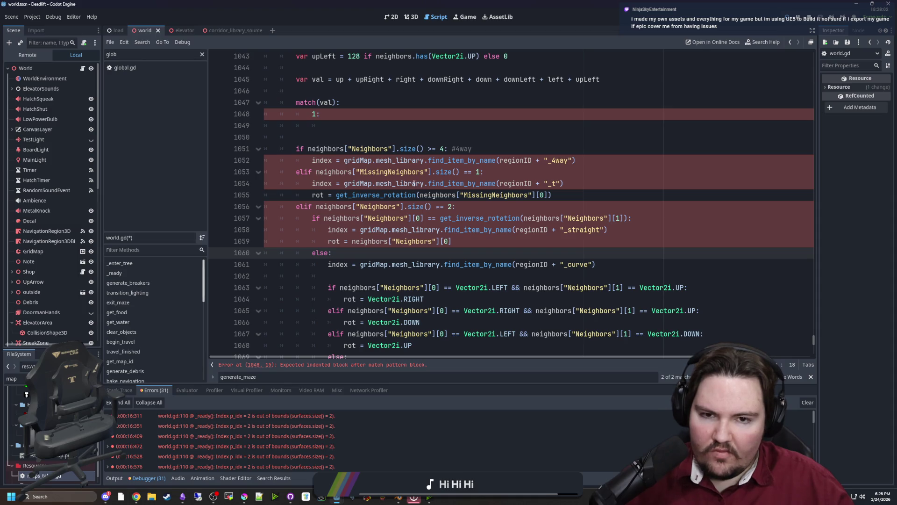
scroll(395, 205, "down", 4)
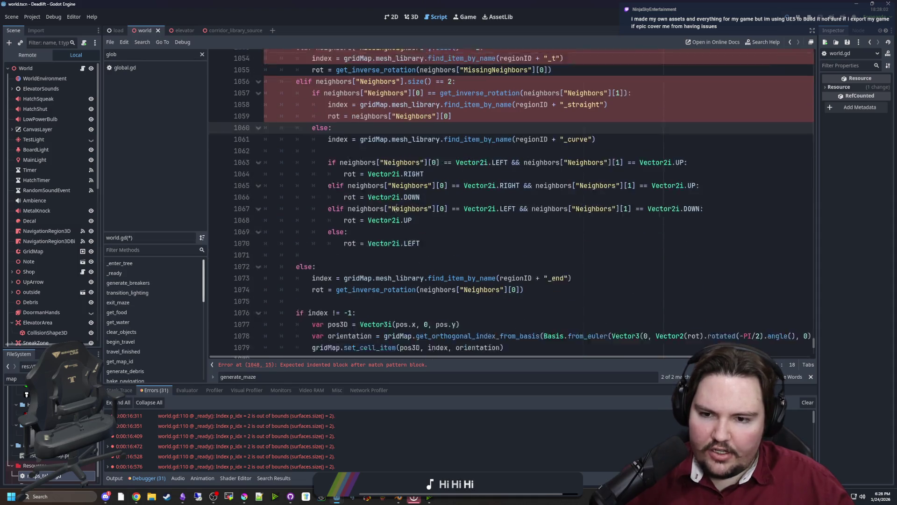
scroll(390, 225, "up", 3)
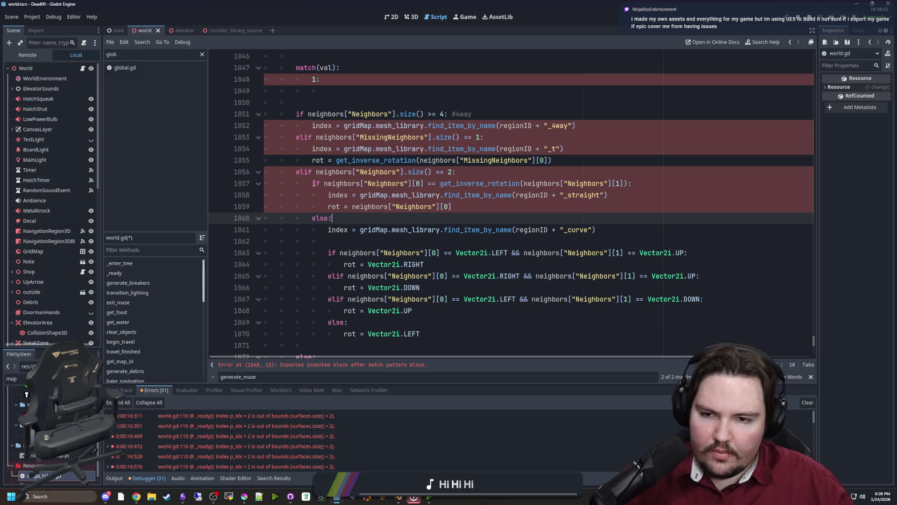
mouse_move(313, 184)
left_mouse_down()
mouse_move(691, 183)
mouse_move(682, 182)
left_mouse_up()
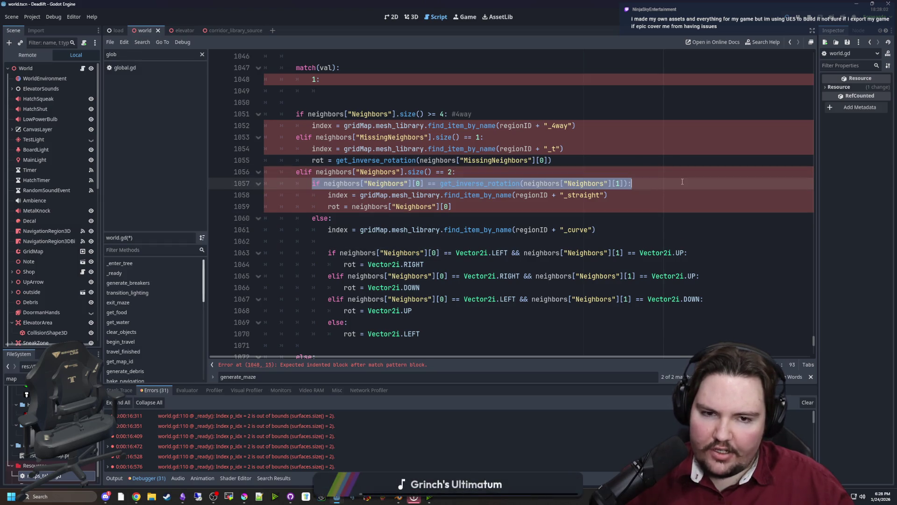
left_click(682, 182)
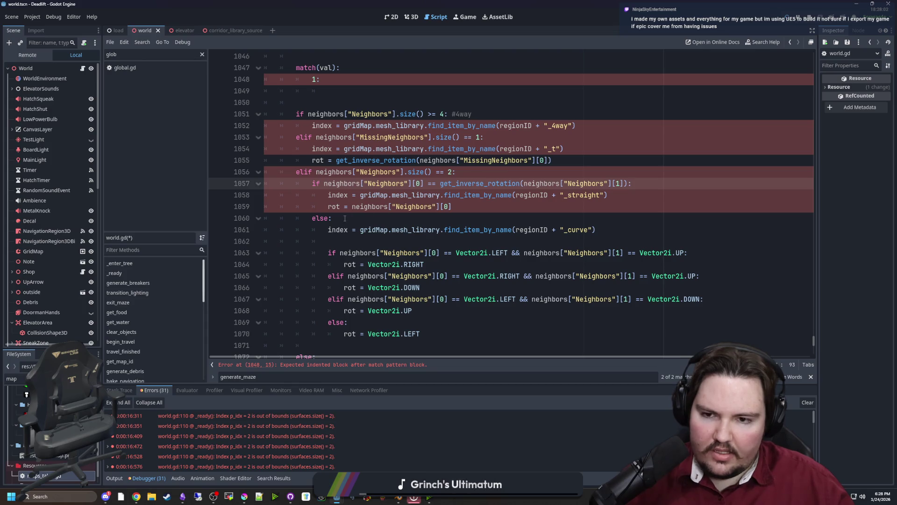
mouse_move(312, 217)
left_mouse_down()
mouse_move(355, 323)
mouse_move(420, 333)
left_mouse_up()
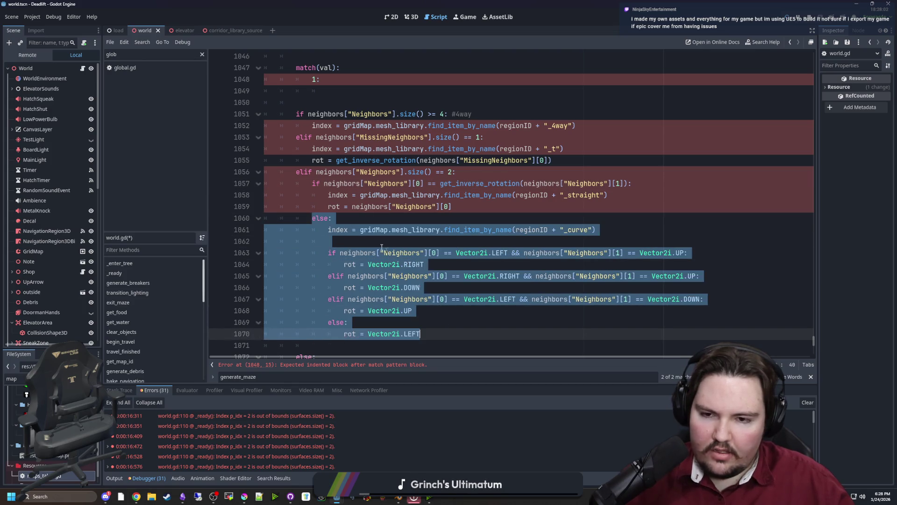
left_click(363, 215)
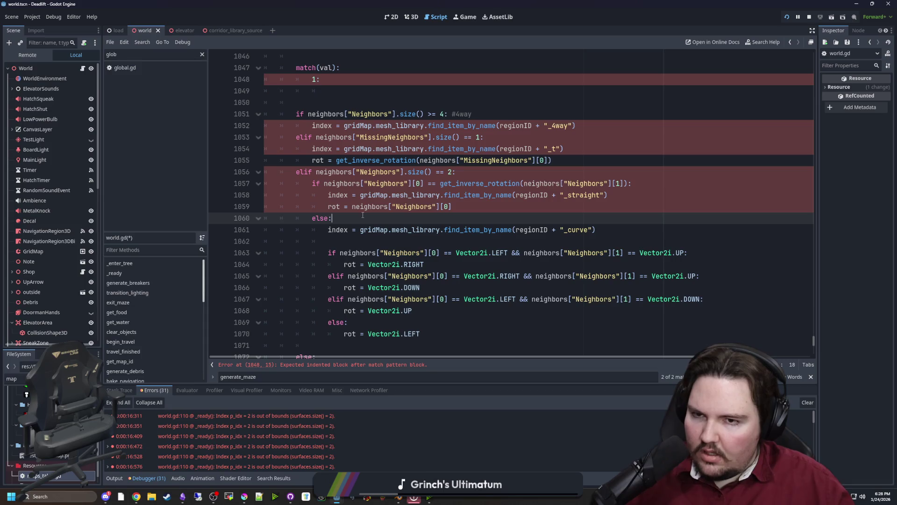
scroll(363, 215, "up", 3)
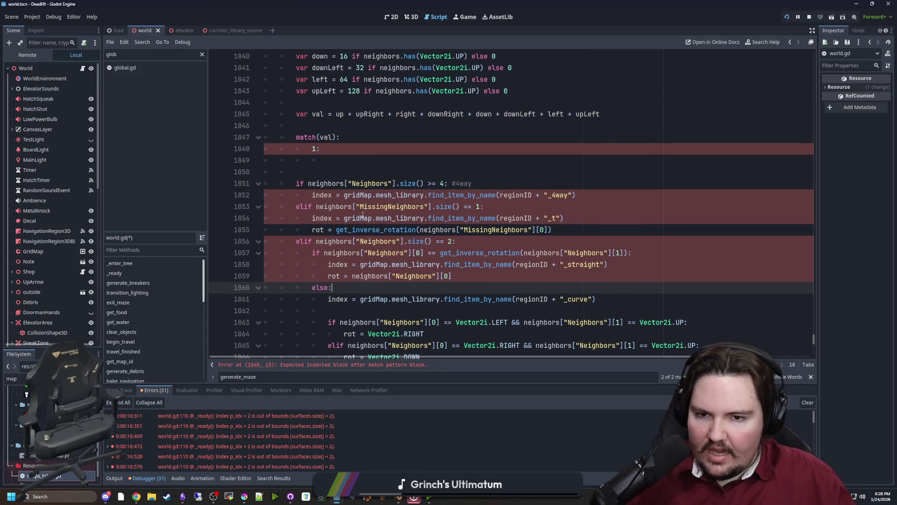
left_click(312, 184)
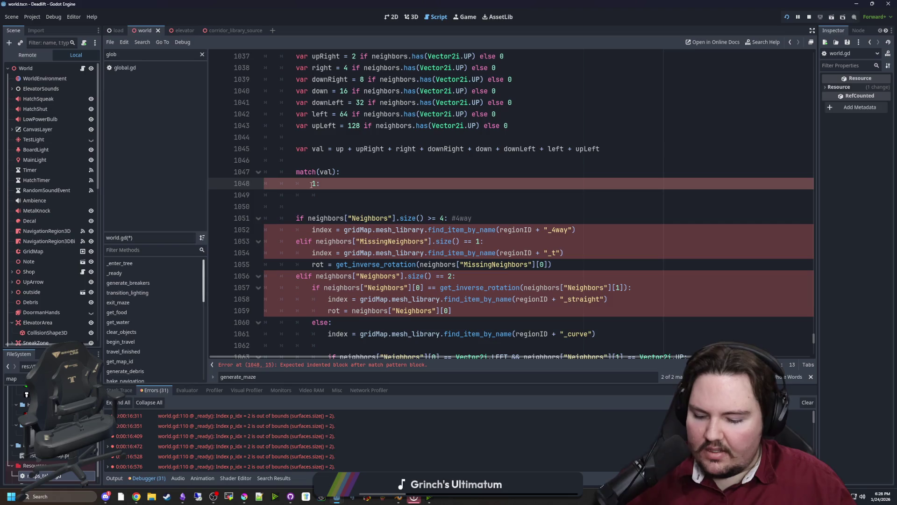
Step: Comment out the match(val): line and its 1: case with Ctrl+K
key("ctrl+k")
left_click(296, 171)
key("ctrl+k")
left_click(312, 160)
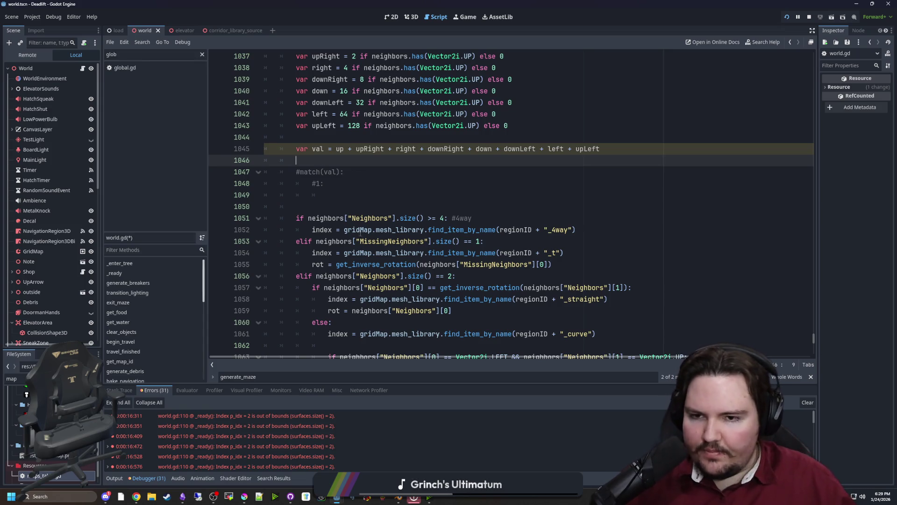
left_click(369, 206)
left_click(373, 196)
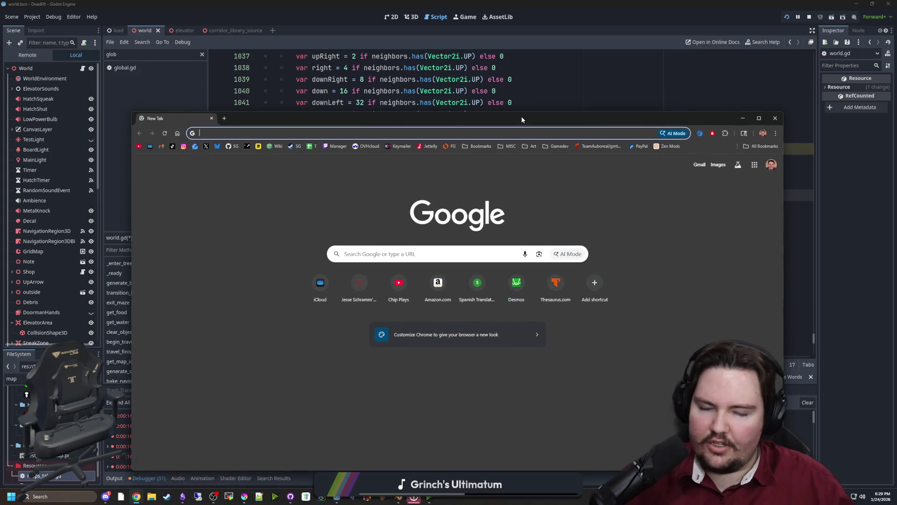
Step: Search 'cc0 license' and open the Creative Commons CC0 page full screen
left_click_drag(522, 118, 516, 103)
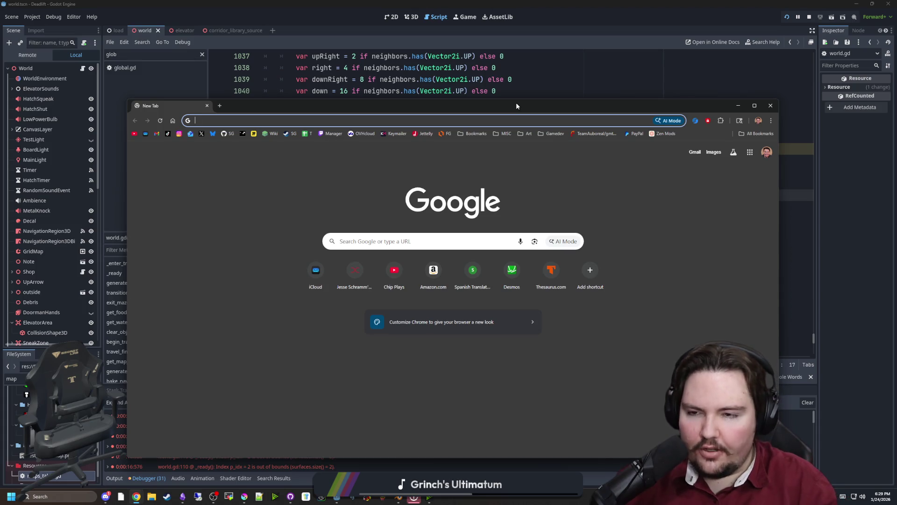
type("cc0")
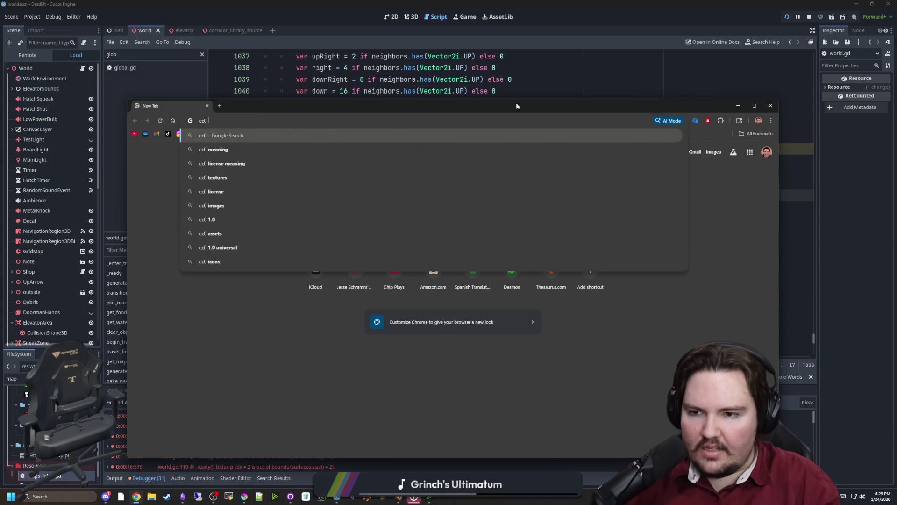
type(" license")
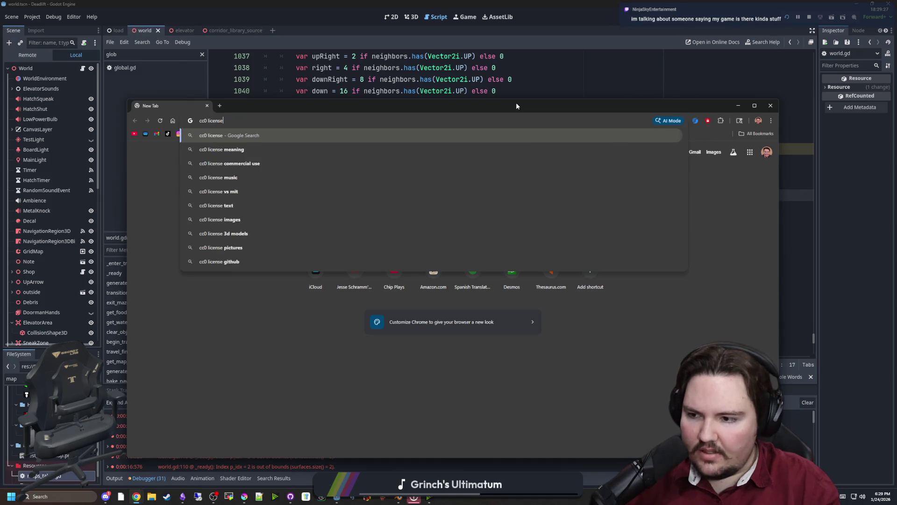
key("Return")
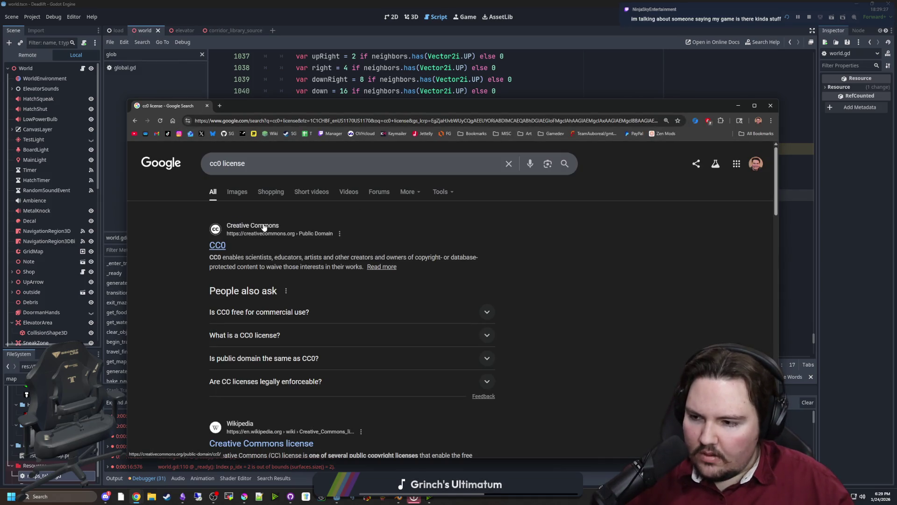
left_click(217, 246)
mouse_move(402, 108)
left_mouse_down()
mouse_move(402, 153)
mouse_move(402, 1)
left_mouse_up()
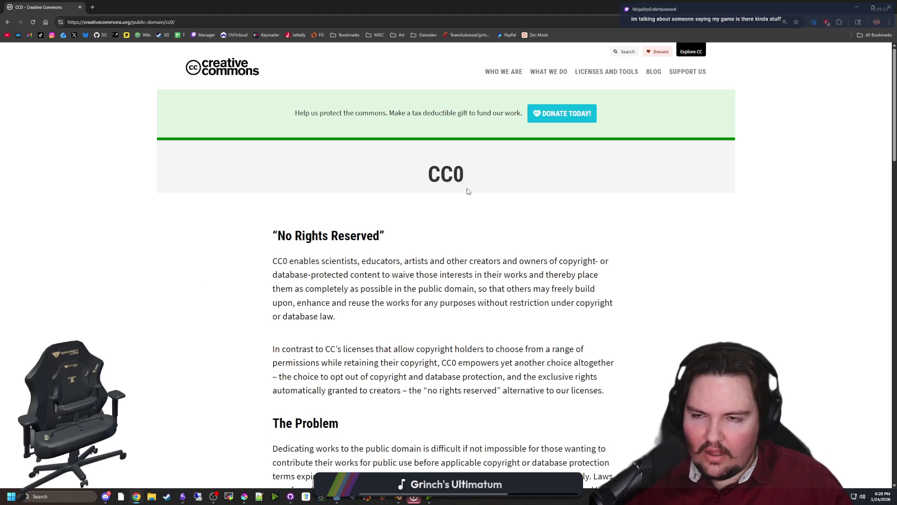
Step: Scroll through the CC0 page and select parts of its text
scroll(383, 226, "down", 1)
scroll(415, 187, "down", 2)
scroll(415, 187, "up", 3)
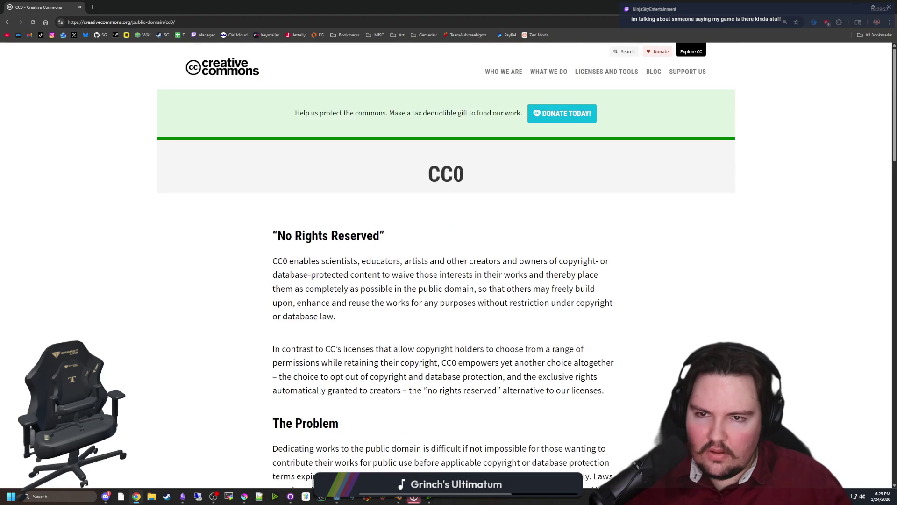
mouse_move(415, 172)
left_mouse_down()
mouse_move(507, 173)
mouse_move(395, 159)
mouse_move(501, 177)
mouse_move(398, 182)
left_mouse_up()
left_click(506, 173)
left_click(394, 159)
left_click(526, 179)
left_click(398, 182)
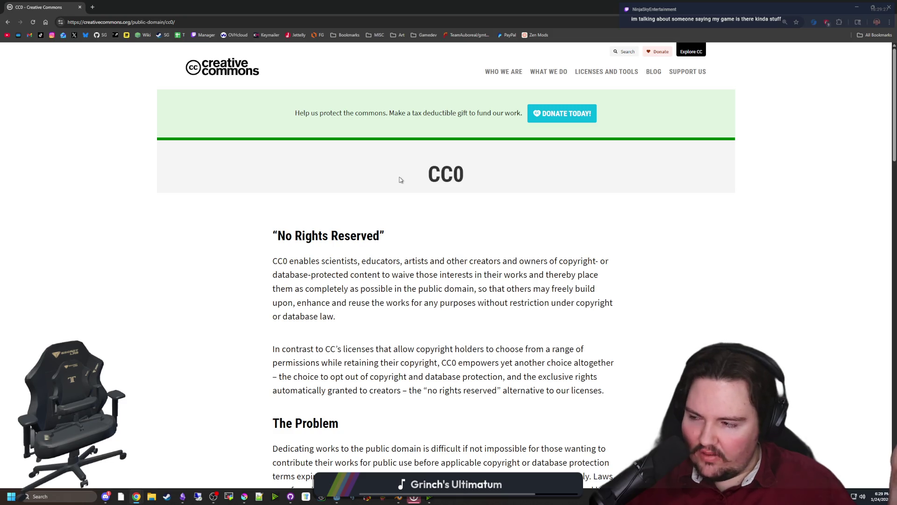
Step: Read further through the CC0 page, then pull the browser down to reveal Godot
scroll(403, 265, "down", 5)
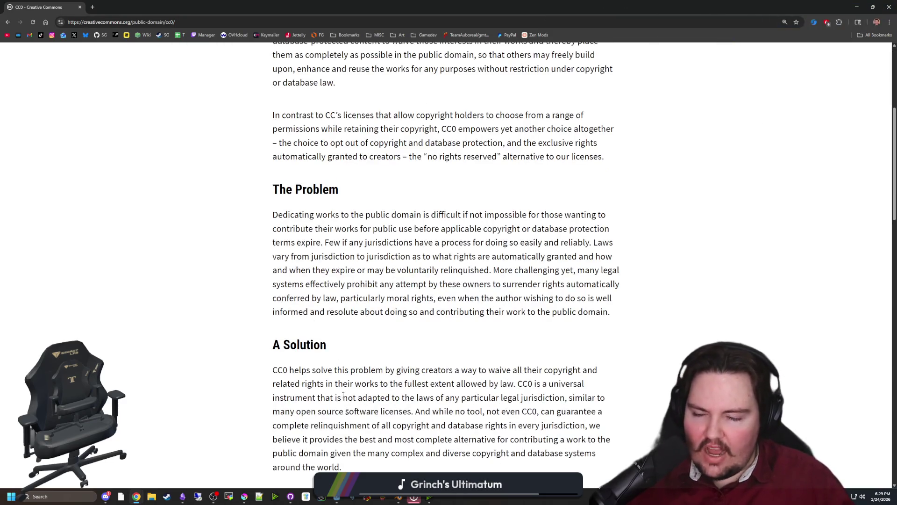
scroll(423, 134, "up", 5)
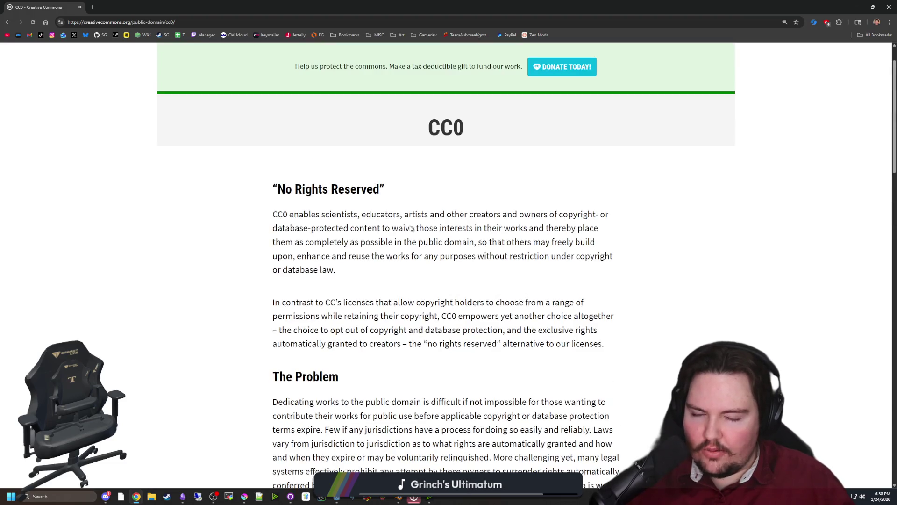
left_click_drag(430, 174, 483, 176)
left_click(483, 176)
scroll(486, 175, "down", 20)
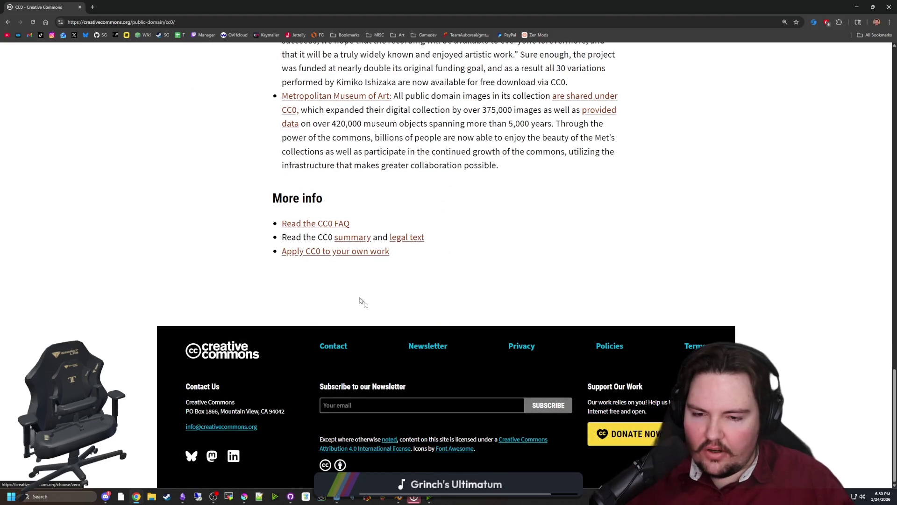
scroll(125, 258, "up", 12)
scroll(125, 258, "up", 5)
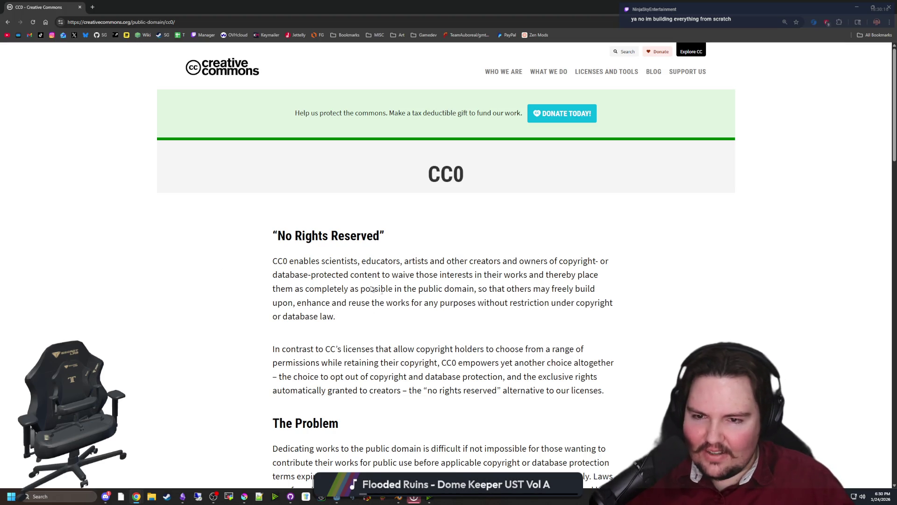
left_click_drag(75, 7, 404, 416)
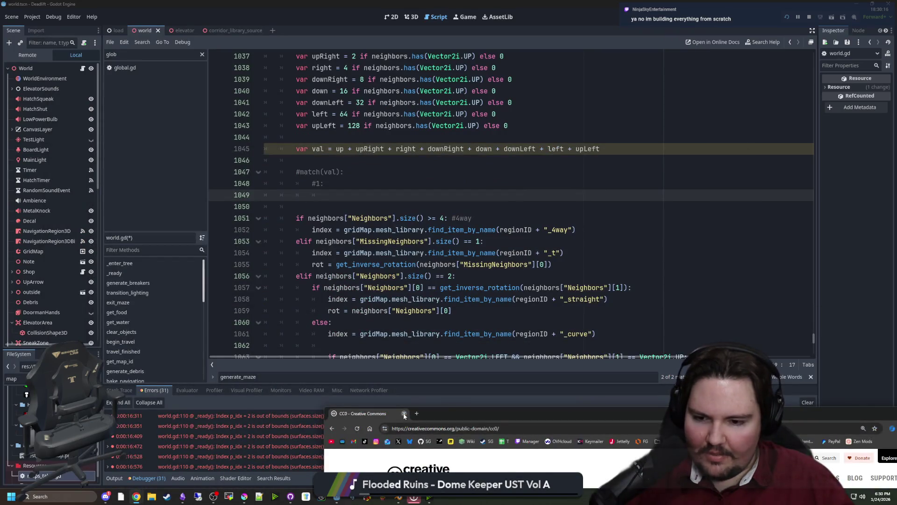
Step: Close the CC0 browser window and place the caret on blank line 1046 in world.gd
left_click(404, 414)
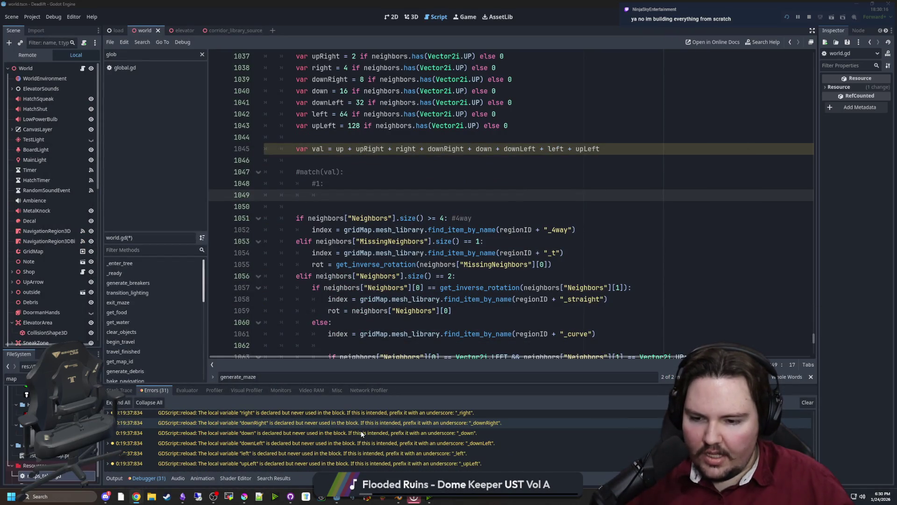
left_click(374, 161)
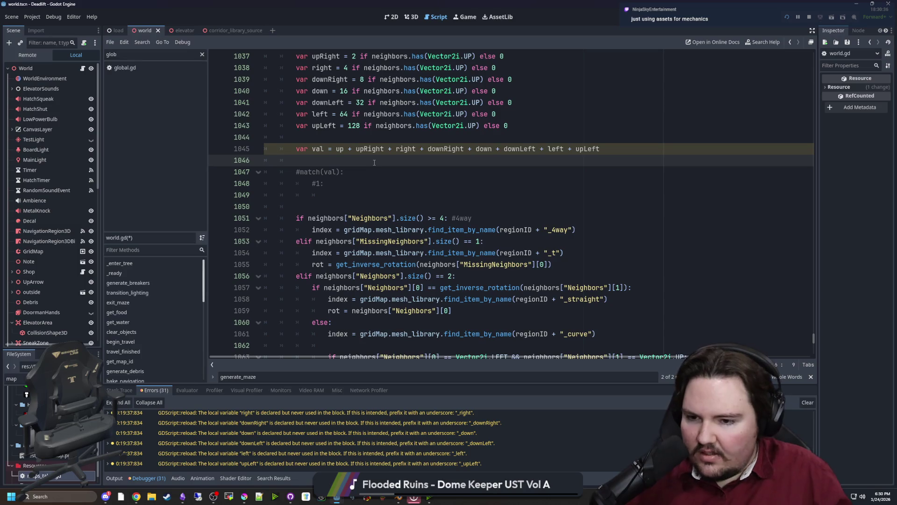
mouse_move(136, 496)
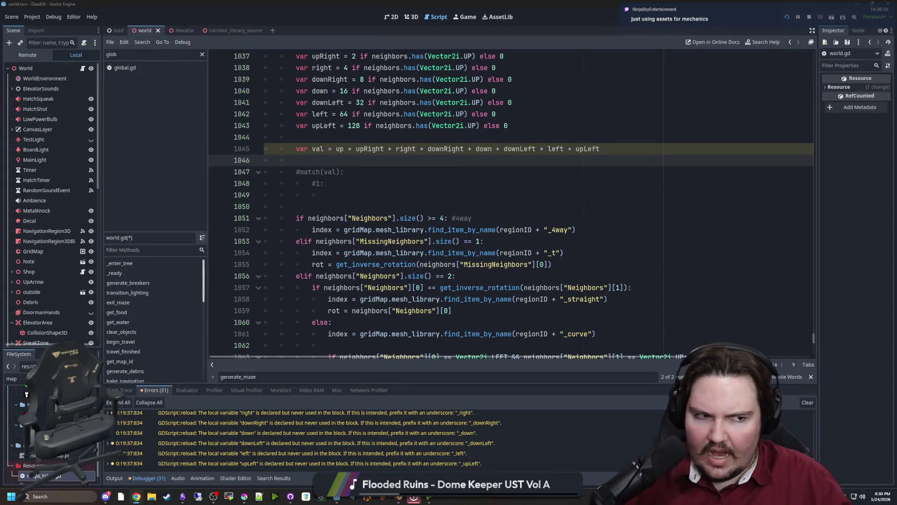
Step: Switch to the 'ternary meaning' results, scroll to the top, and un-maximize the browser
key("alt+Tab")
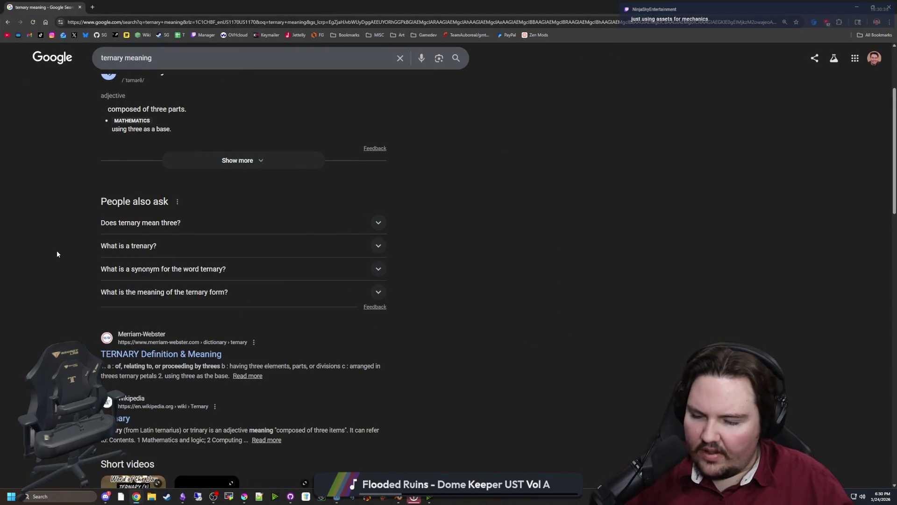
scroll(57, 250, "up", 3)
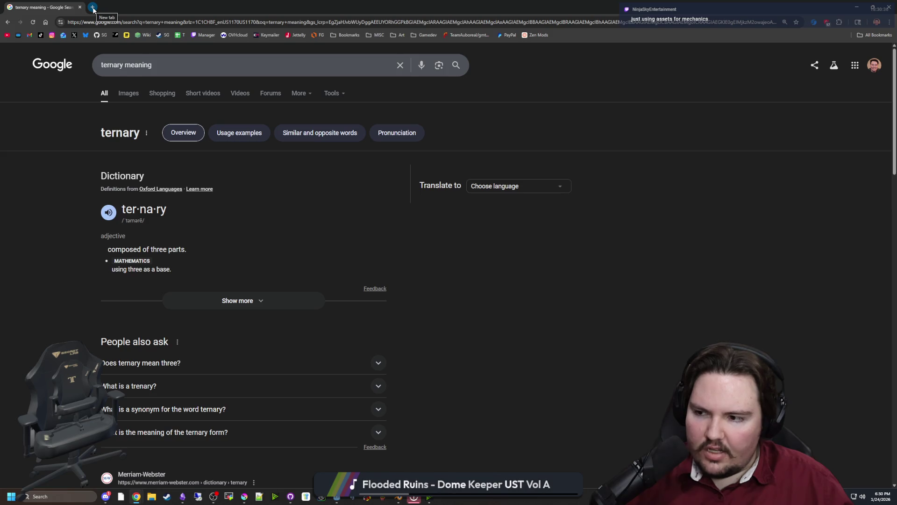
mouse_move(96, 7)
left_mouse_down()
mouse_move(538, 372)
mouse_move(640, 428)
left_mouse_up()
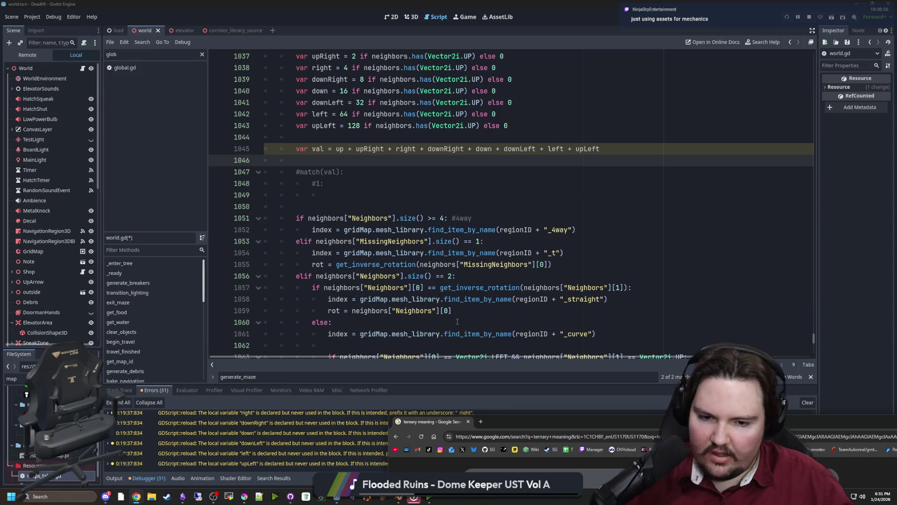
Step: Move the browser aside and review the bitmask variables and commented match stub in generate_maze
mouse_move(511, 422)
left_mouse_down()
mouse_move(475, 131)
mouse_move(394, 74)
mouse_move(391, 81)
left_mouse_up()
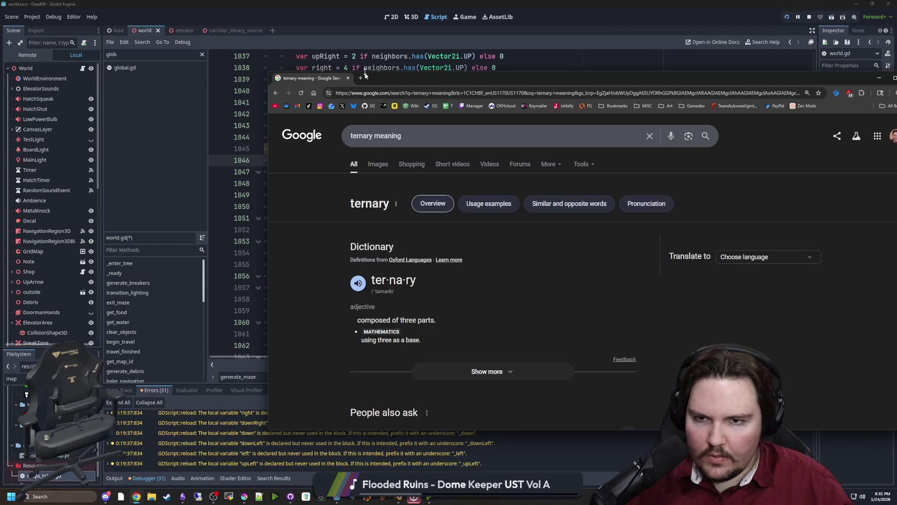
mouse_move(388, 78)
left_mouse_down()
mouse_move(447, 105)
mouse_move(580, 129)
left_mouse_up()
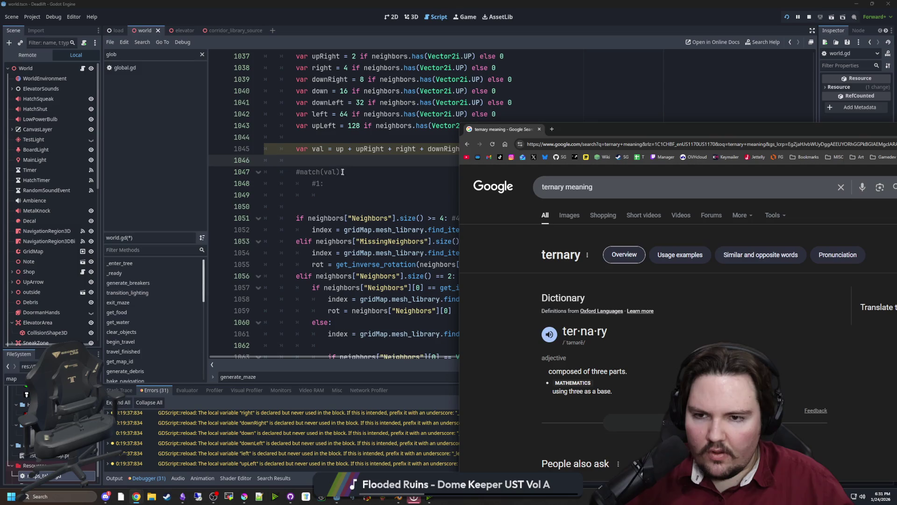
left_click(313, 171)
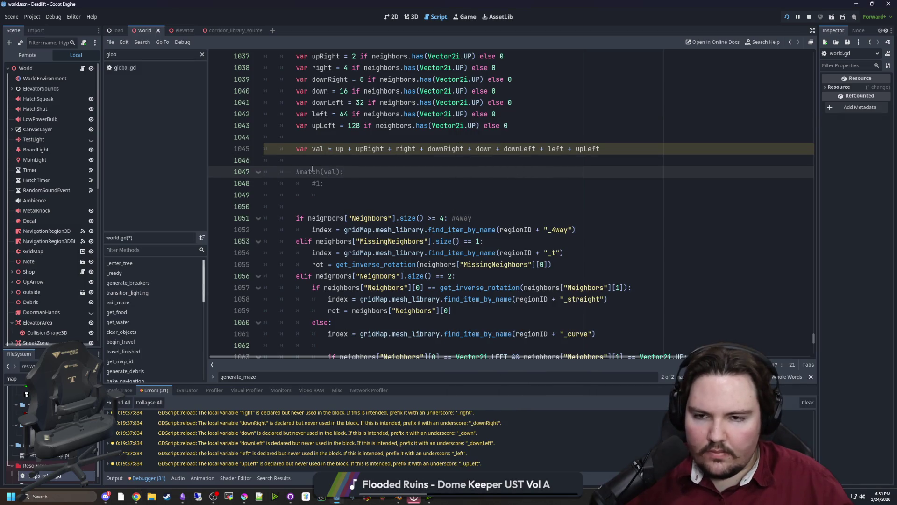
scroll(375, 208, "down", 5)
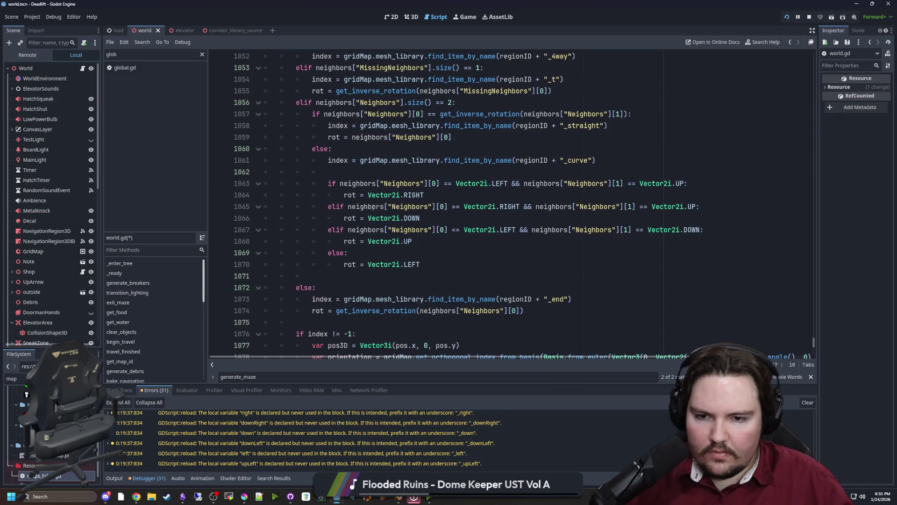
scroll(374, 208, "down", 2)
scroll(620, 171, "up", 7)
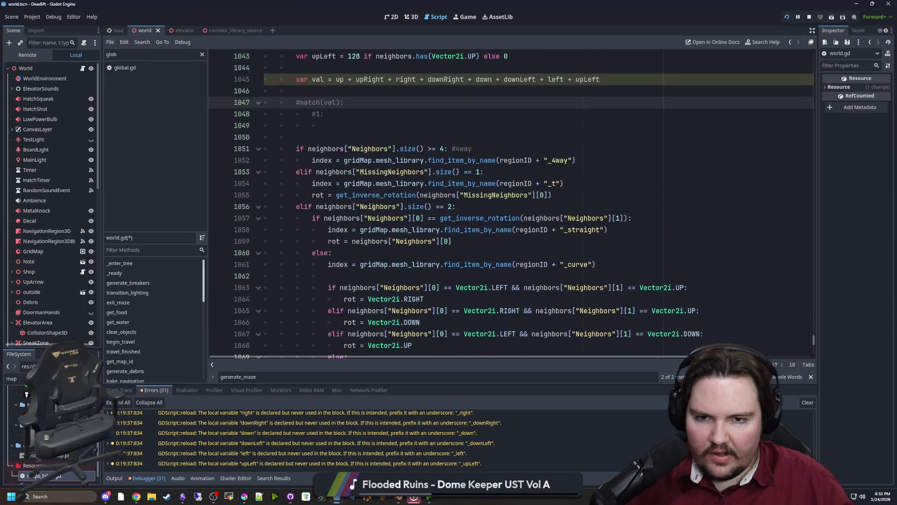
mouse_move(603, 149)
left_mouse_down()
mouse_move(303, 149)
mouse_move(299, 162)
mouse_move(533, 154)
left_mouse_up()
left_click(328, 195)
scroll(340, 184, "up", 1)
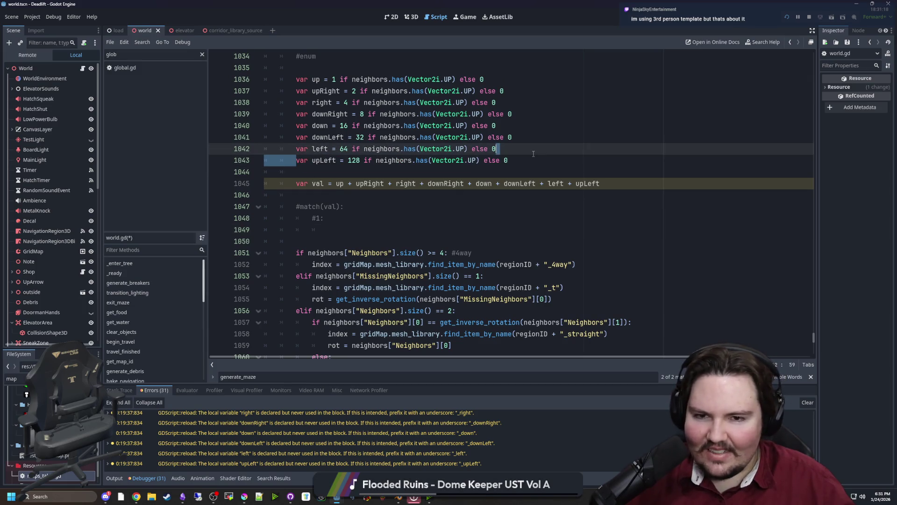
left_click(491, 160)
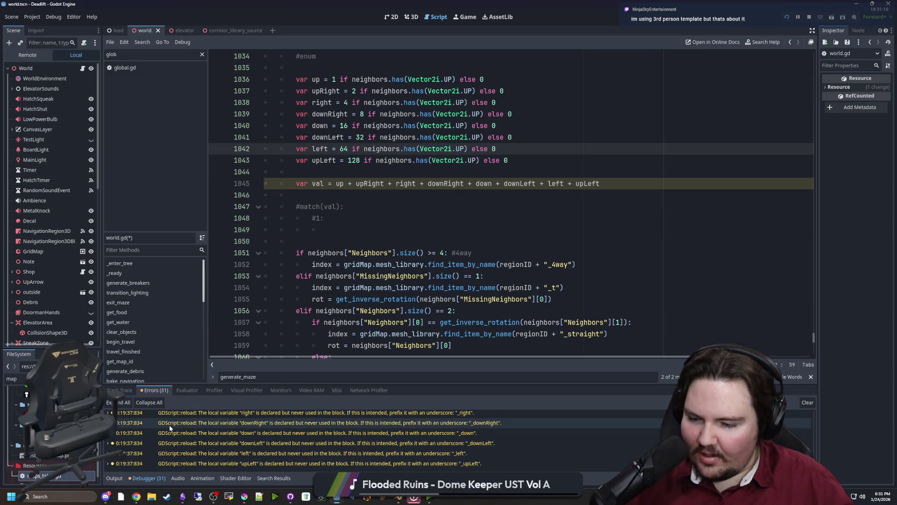
Step: Bring the 'ternary meaning' browser window back to full screen
mouse_move(136, 497)
left_click(570, 461)
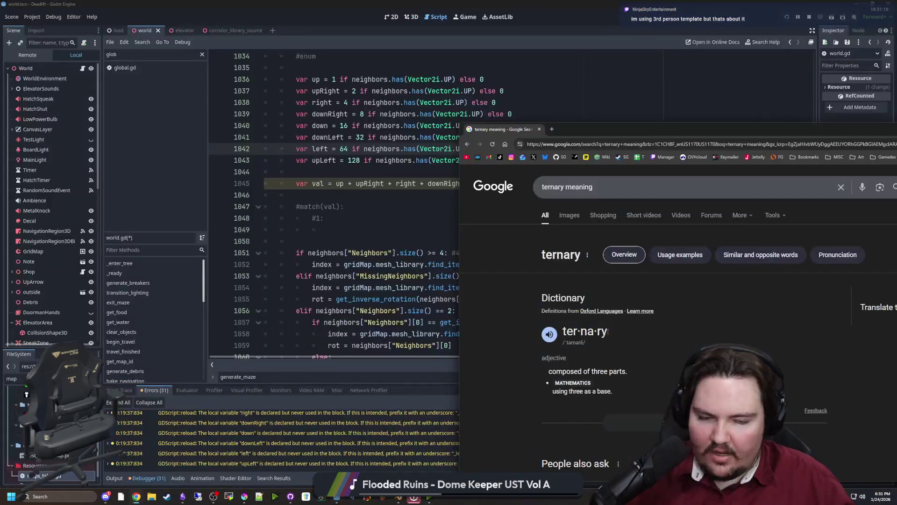
left_click_drag(346, 143, 145, 3)
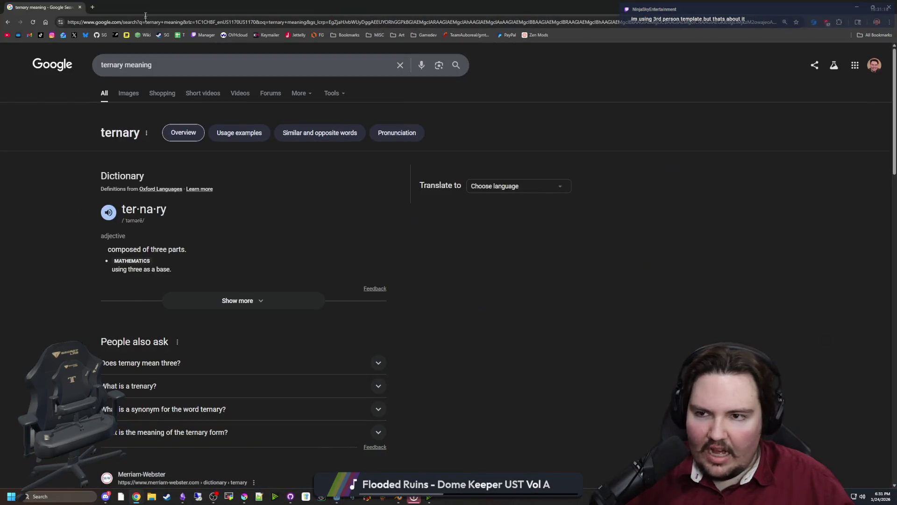
Step: Search Google for 'unreal engine fps controller' in a new tab and browse the results
left_click(94, 5)
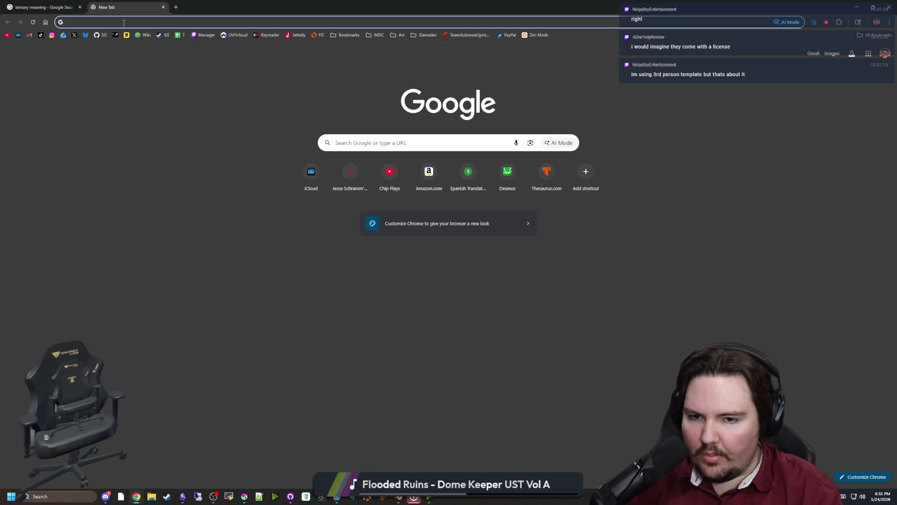
type("unrea")
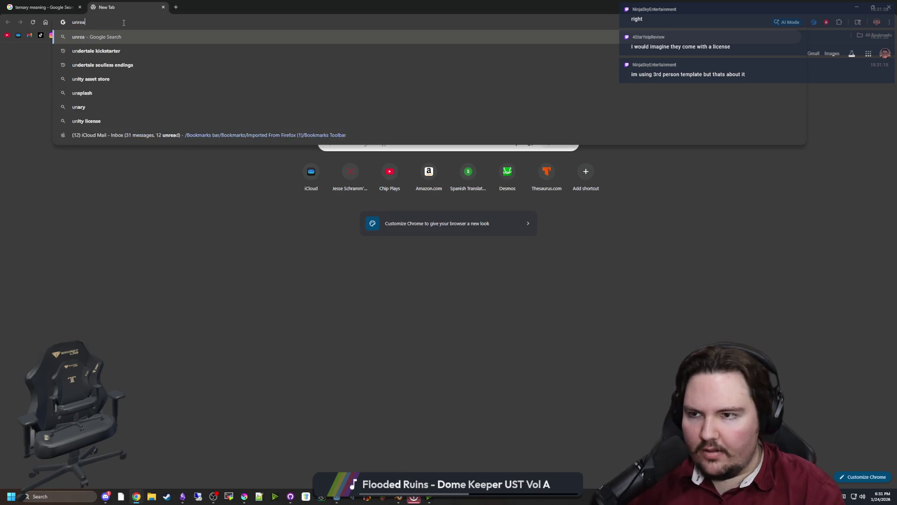
type("l engine fps controller")
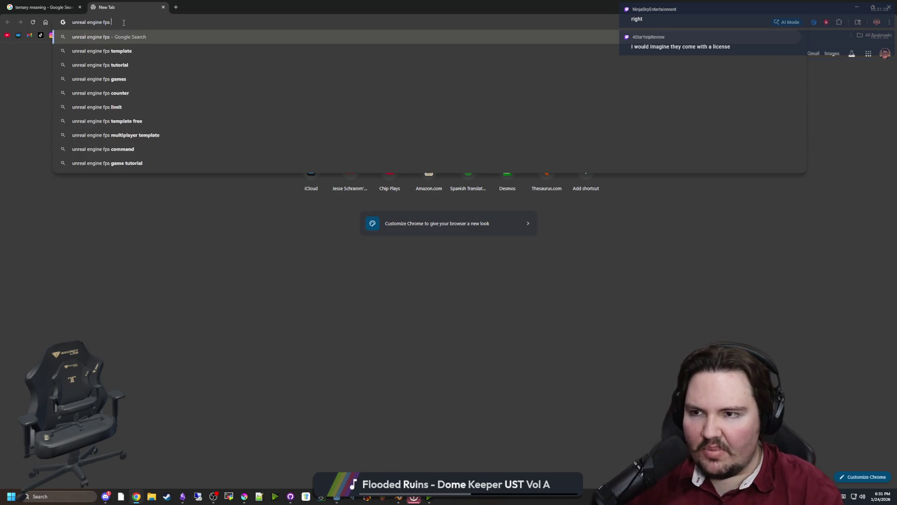
key("Return")
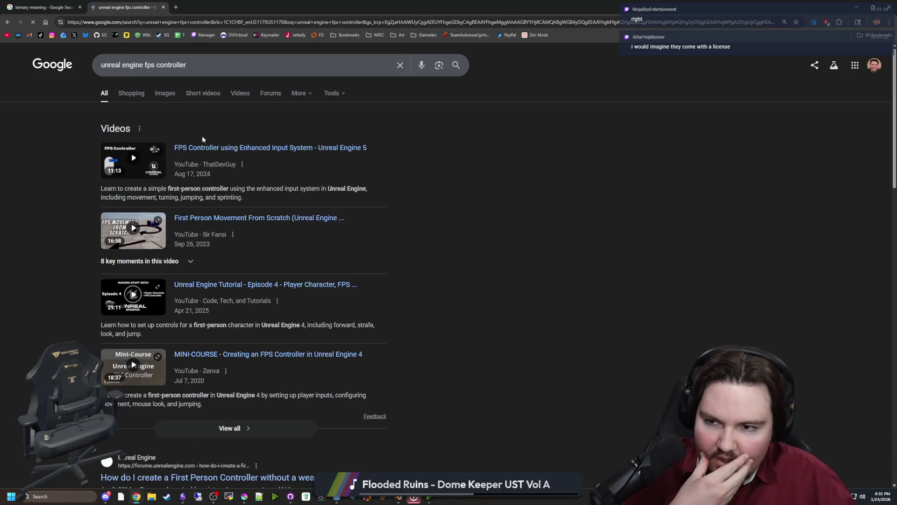
scroll(202, 136, "down", 4)
scroll(202, 205, "down", 5)
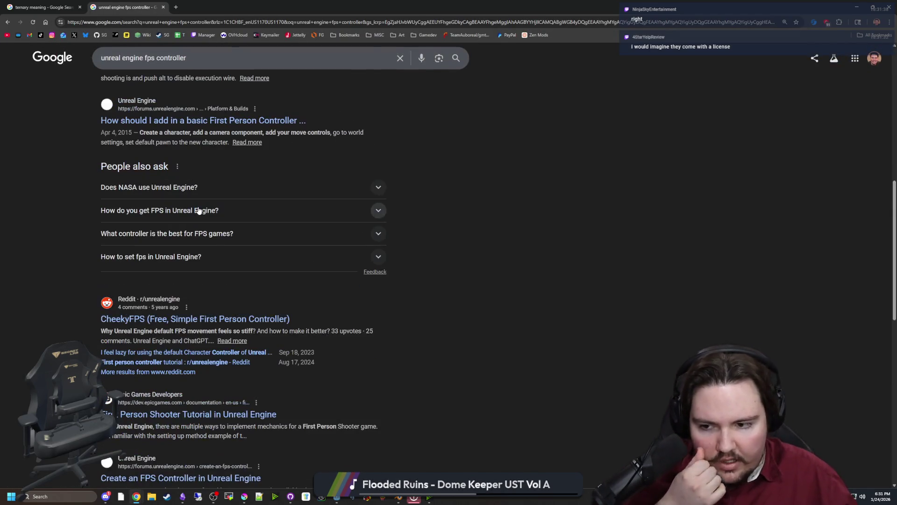
scroll(198, 209, "down", 2)
scroll(220, 279, "down", 9)
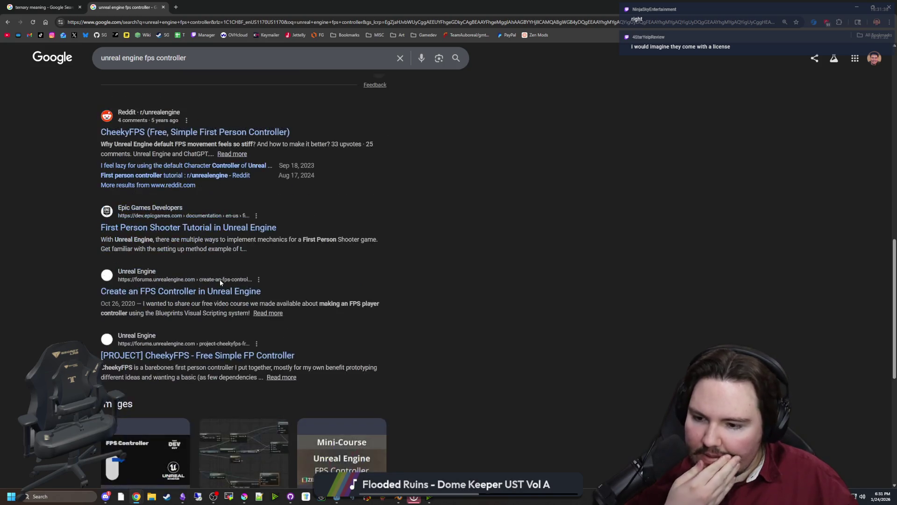
scroll(166, 132, "up", 20)
Step: Run a new Google search for 'unreal engine asset store'
left_click(189, 24)
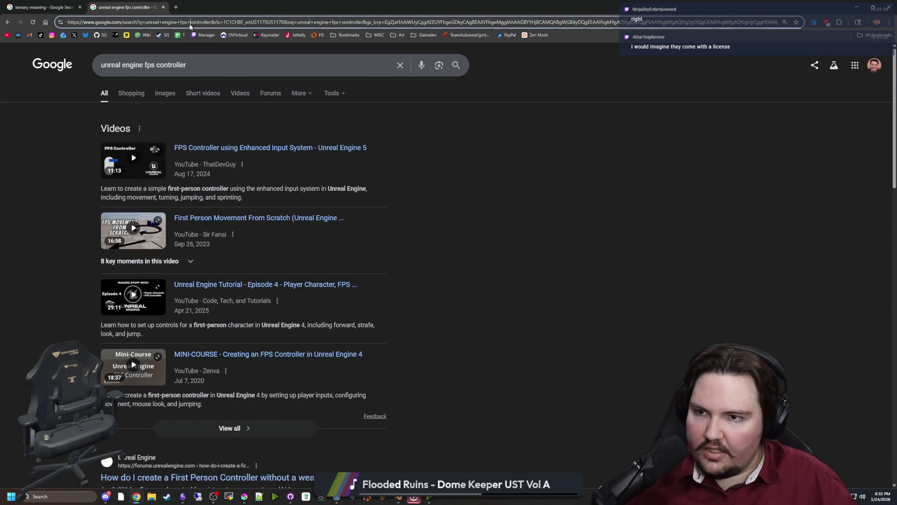
type("unreal engine asset store")
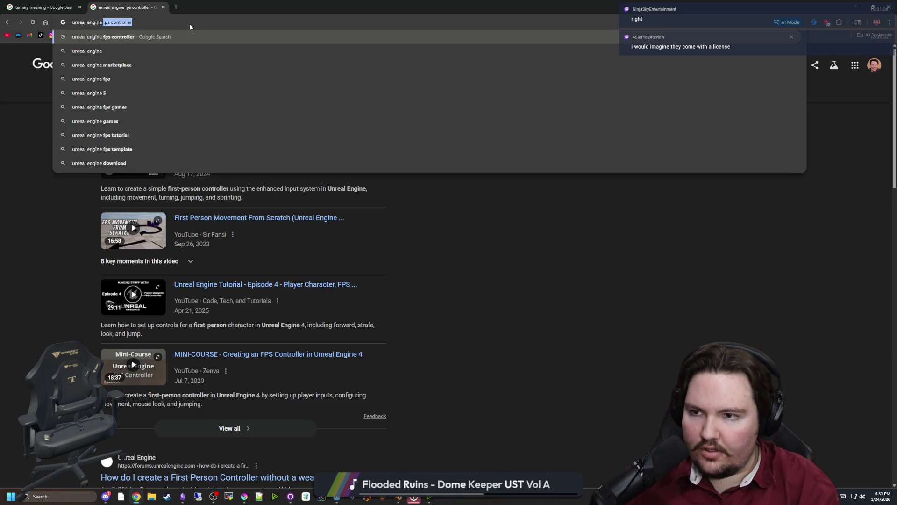
key("Return")
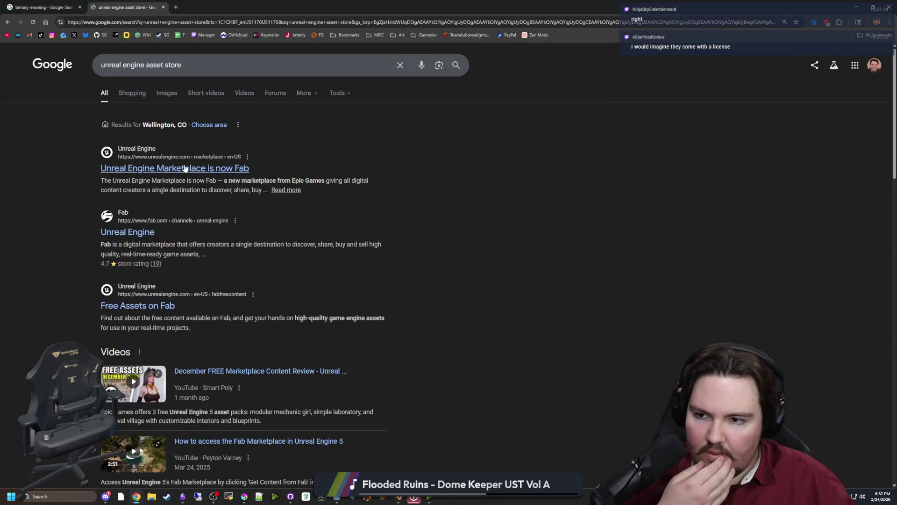
Step: Open the 'Unreal Engine Marketplace is now Fab' result and continue into the Fab marketplace
left_click(185, 168)
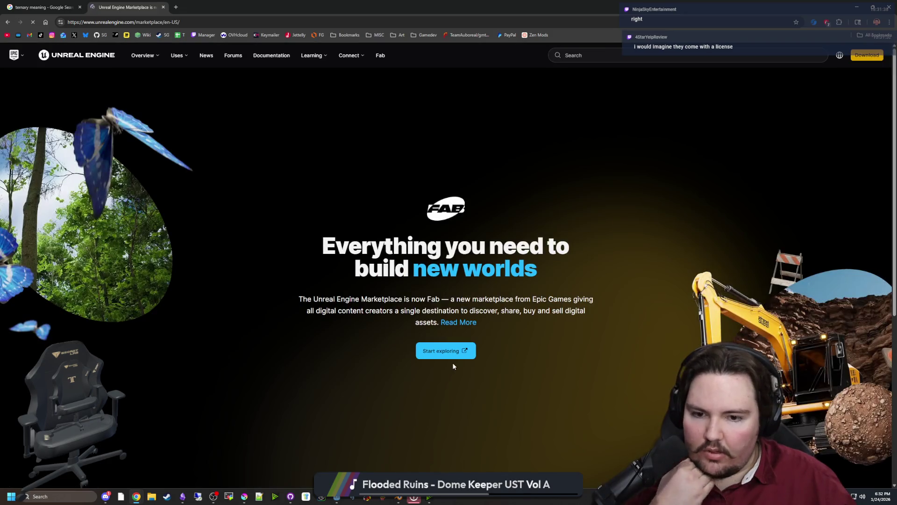
left_click(449, 346)
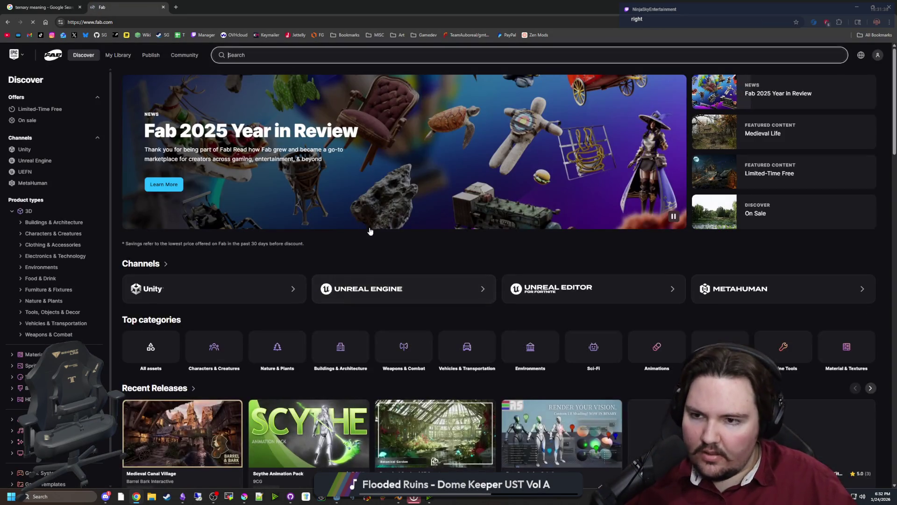
scroll(326, 197, "down", 4)
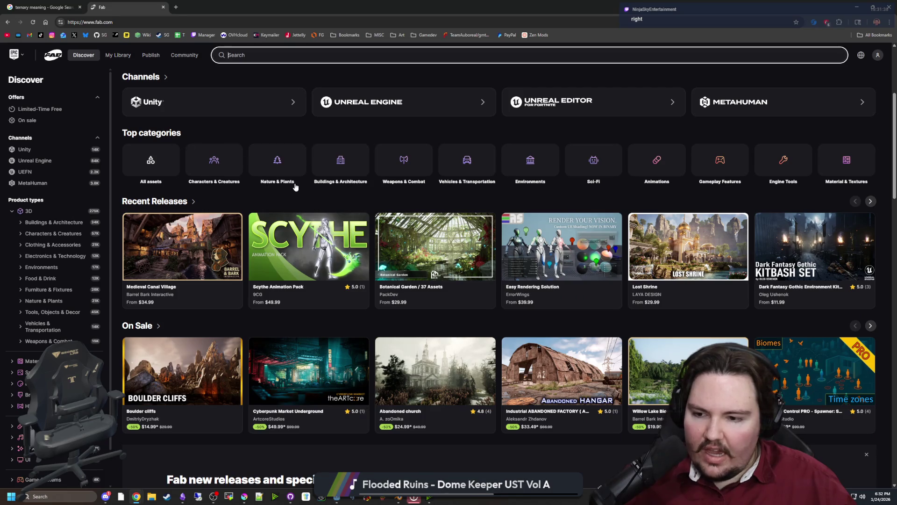
scroll(290, 140, "up", 4)
Step: Search Fab for 'camera' and open the Orbit Camera listing
left_click(247, 55)
type("camera")
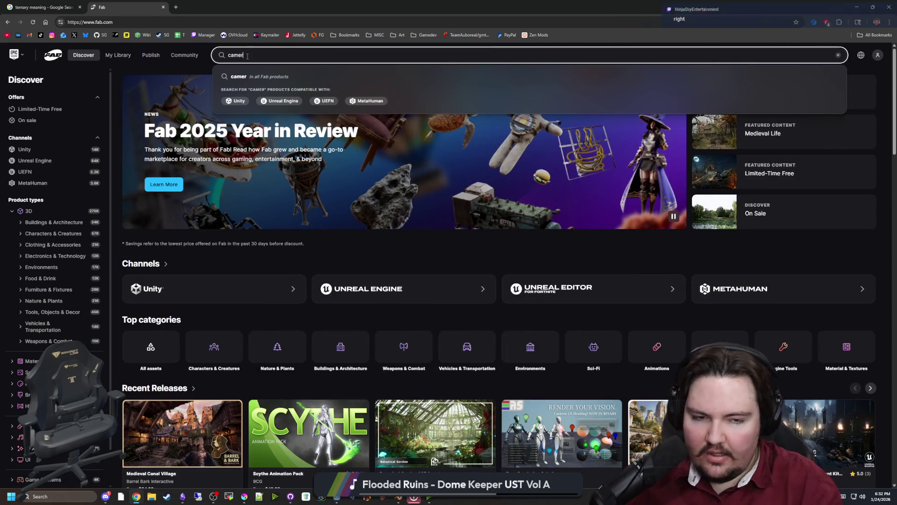
key("Return")
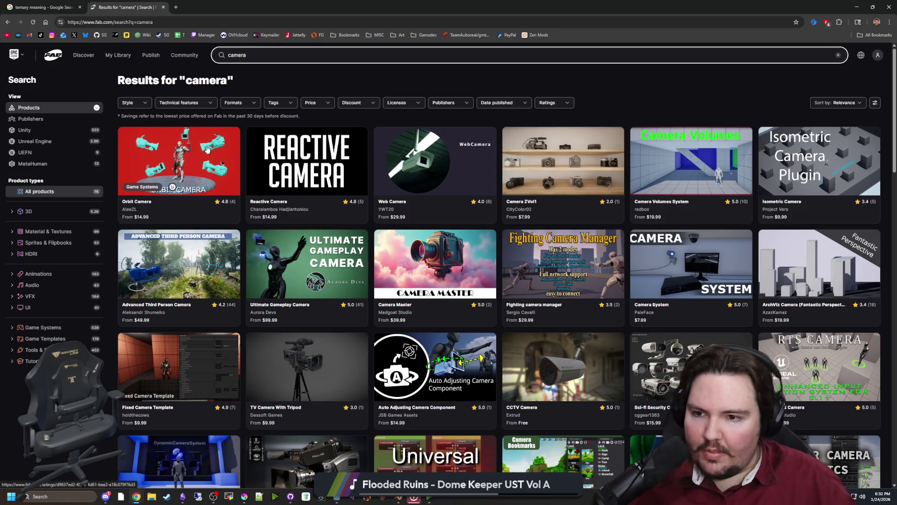
left_click(211, 149)
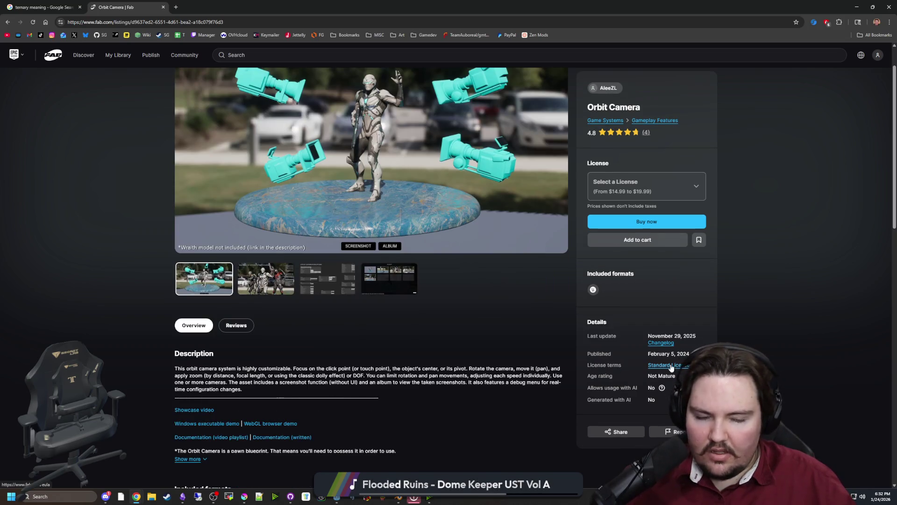
Step: Open the Orbit Camera's Standard License terms in a new tab and highlight the 'You may' bullets
left_click(669, 372)
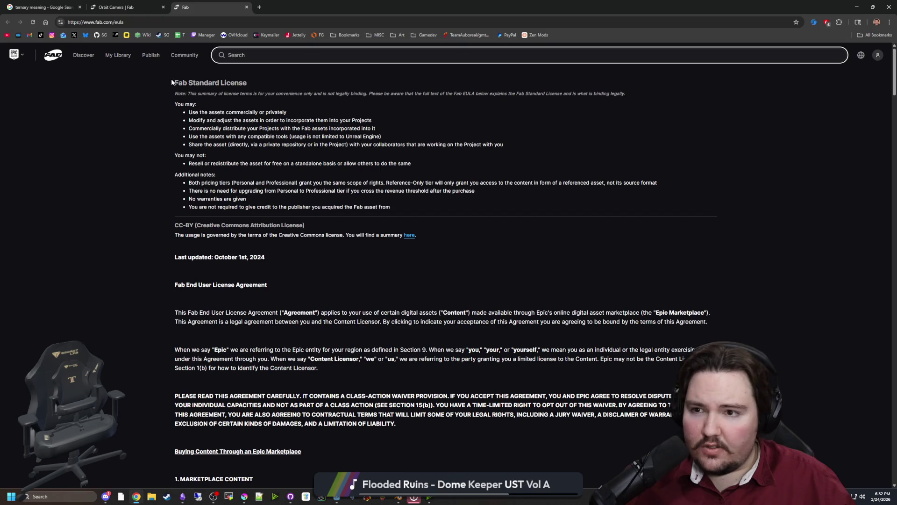
mouse_move(172, 78)
left_mouse_down()
mouse_move(626, 95)
mouse_move(468, 486)
left_mouse_up()
left_click(209, 115)
scroll(209, 115, "up", 1)
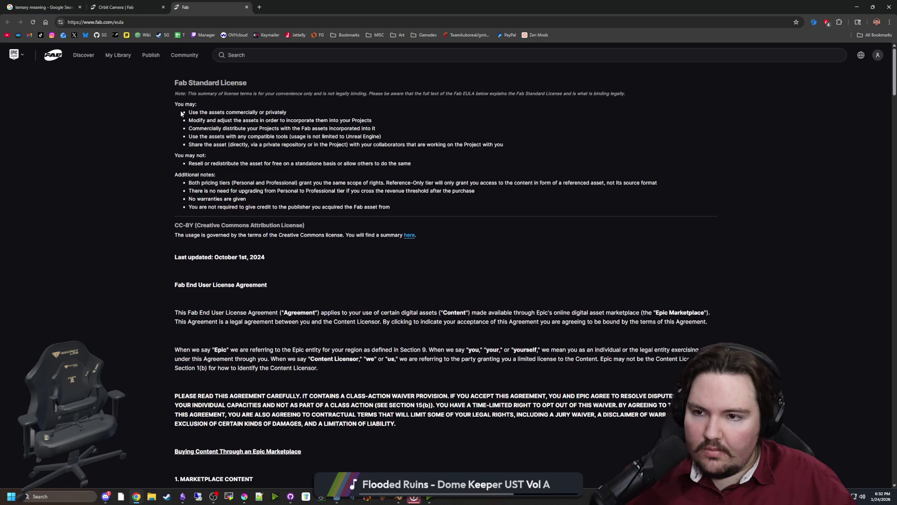
mouse_move(181, 113)
left_mouse_down()
mouse_move(348, 146)
mouse_move(404, 145)
left_mouse_up()
left_click(405, 145)
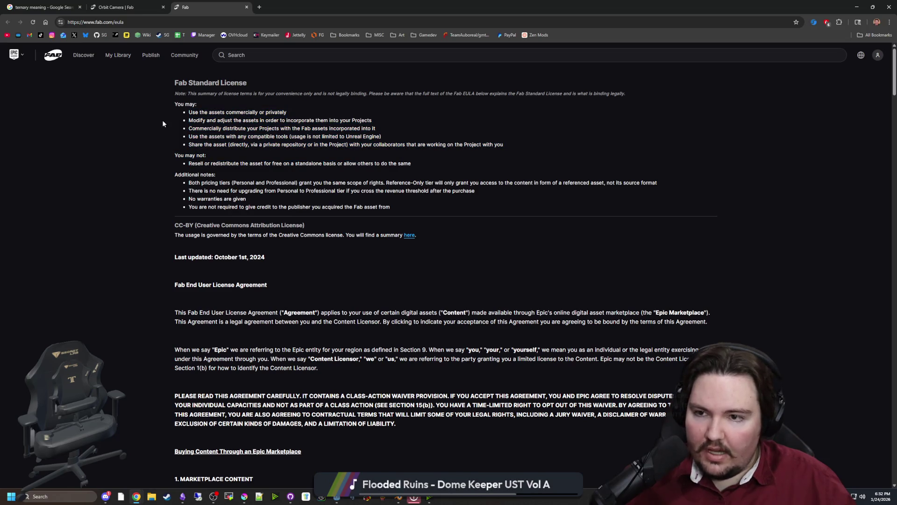
Step: Highlight the license bullets on commercial or private use, modifying, distribution, and using any compatible tools
left_click_drag(192, 113, 284, 112)
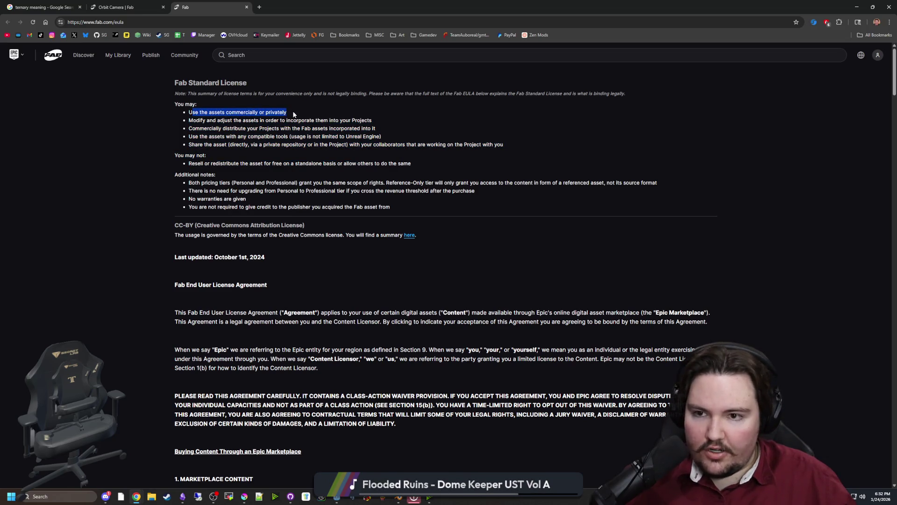
left_click_drag(192, 120, 404, 123)
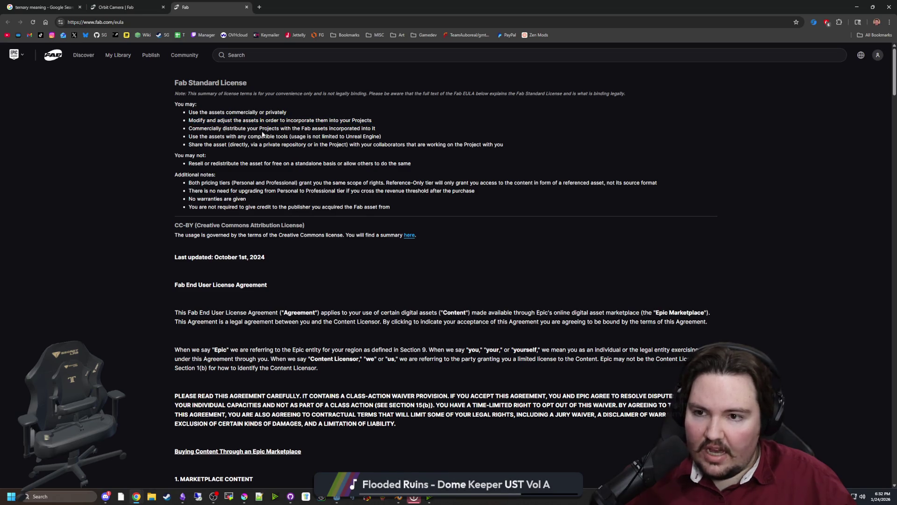
left_click(404, 123)
left_click_drag(189, 128, 376, 128)
left_click(229, 137)
left_click_drag(190, 136, 389, 138)
left_click(410, 140)
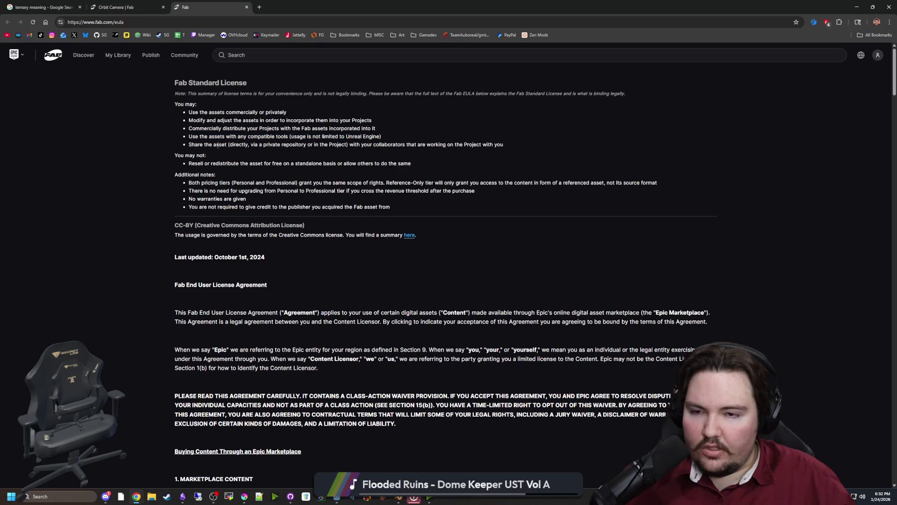
left_click_drag(317, 138, 383, 138)
left_click(200, 137)
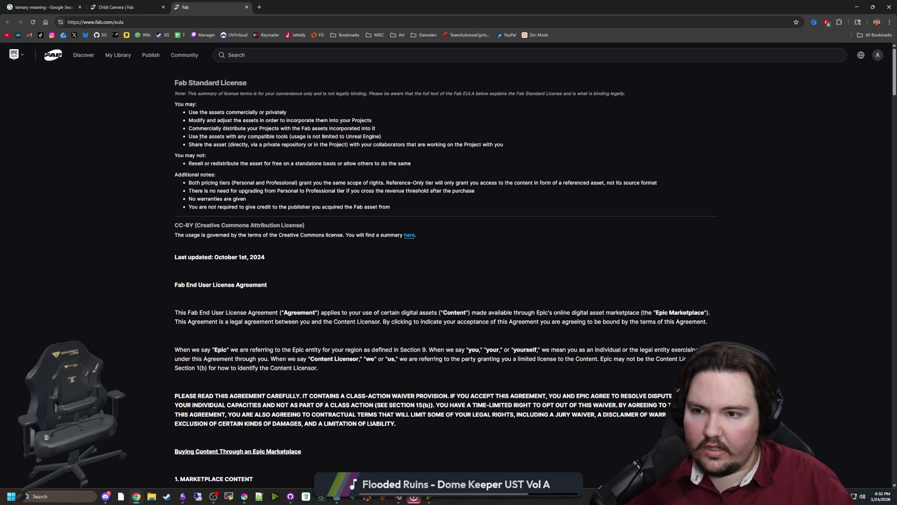
Step: Highlight the sharing and no-resale bullets, then scroll through the rest of the EULA
left_click_drag(190, 145, 446, 144)
left_click(207, 166)
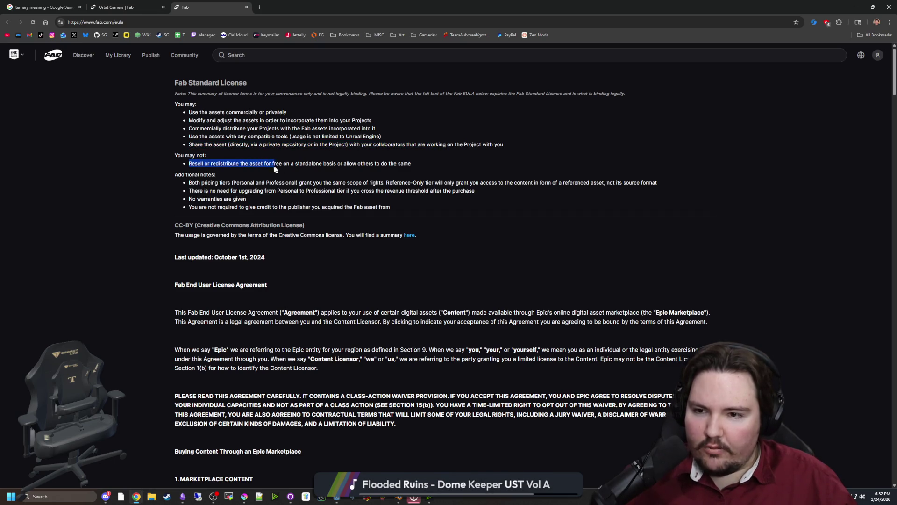
left_click_drag(275, 169, 447, 164)
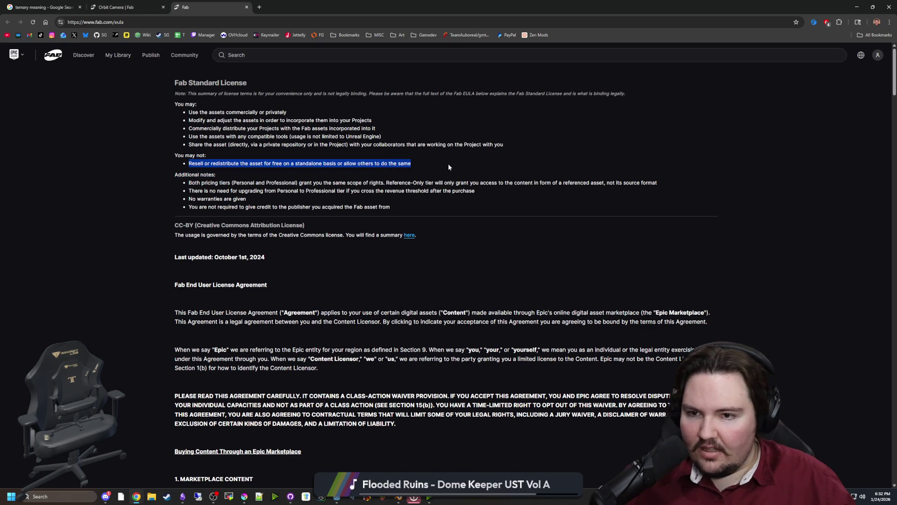
left_click(319, 171)
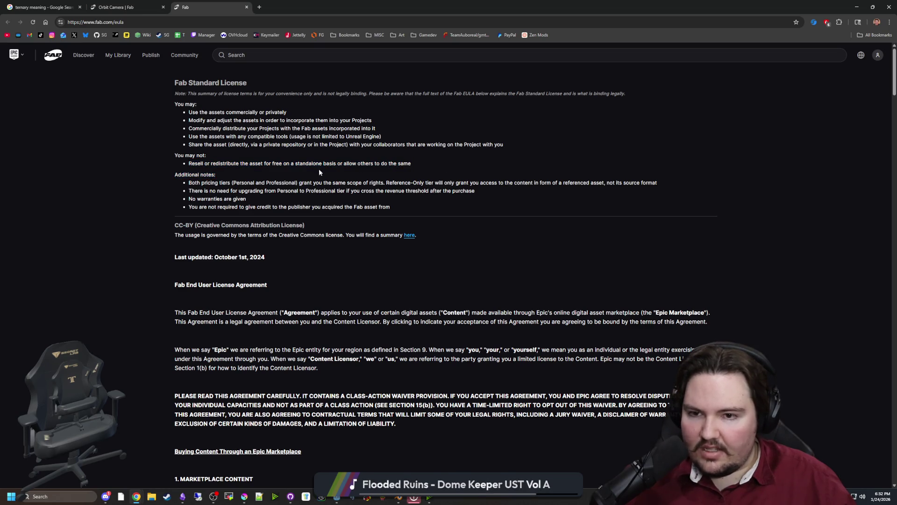
left_click(429, 167)
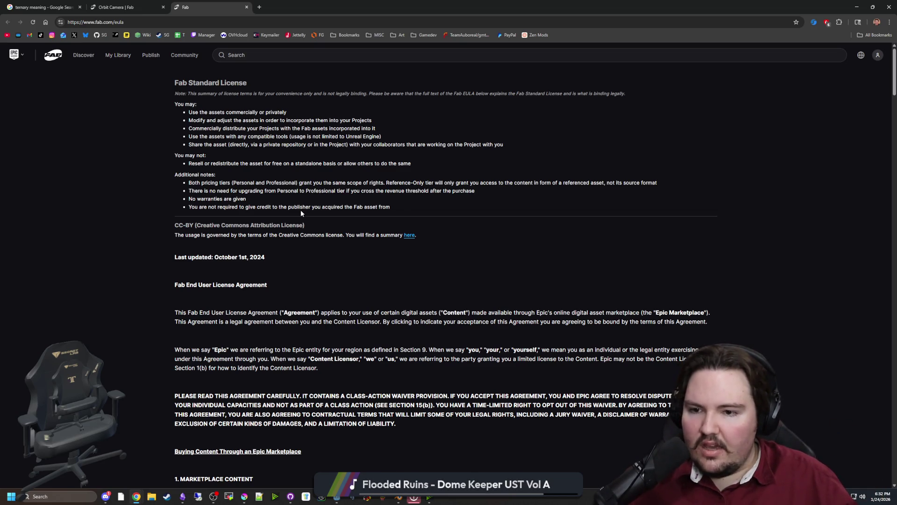
scroll(326, 201, "down", 3)
scroll(326, 201, "down", 15)
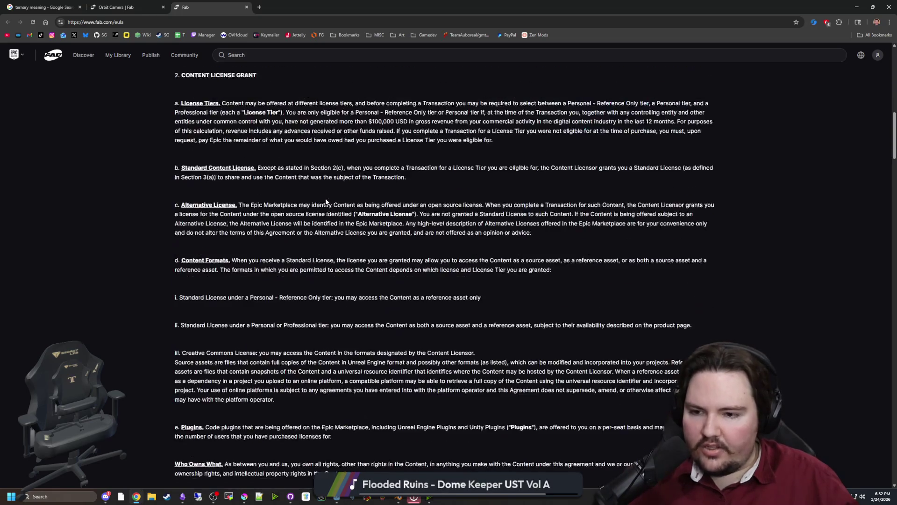
scroll(323, 227, "down", 20)
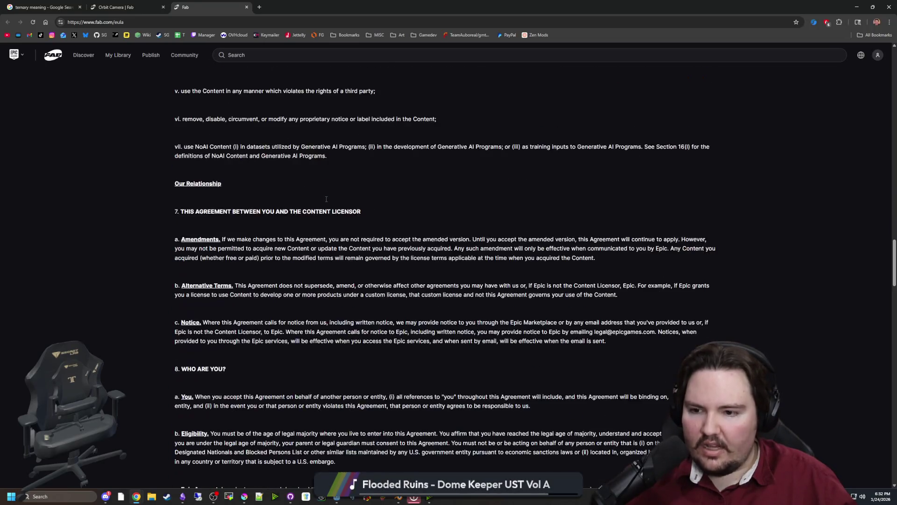
scroll(323, 227, "up", 20)
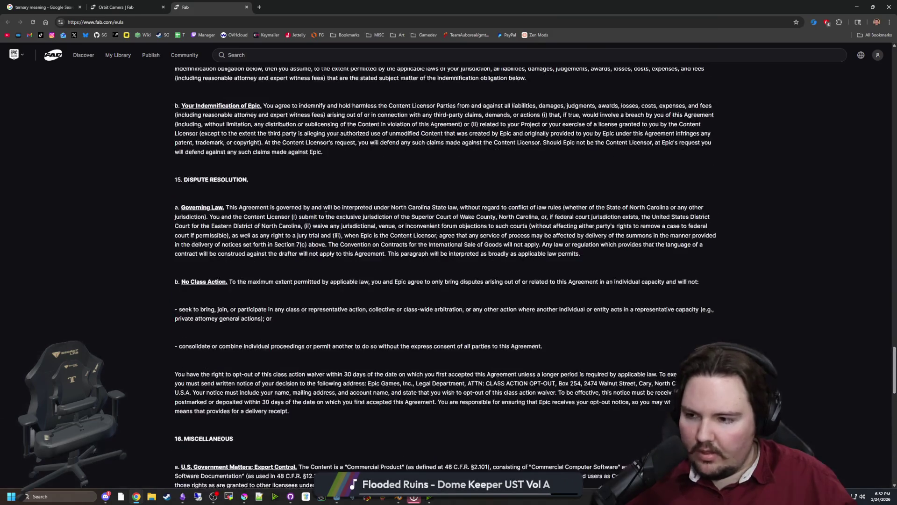
Step: Return to the camera search results and filter them to Professional licenses only
left_click(157, 2)
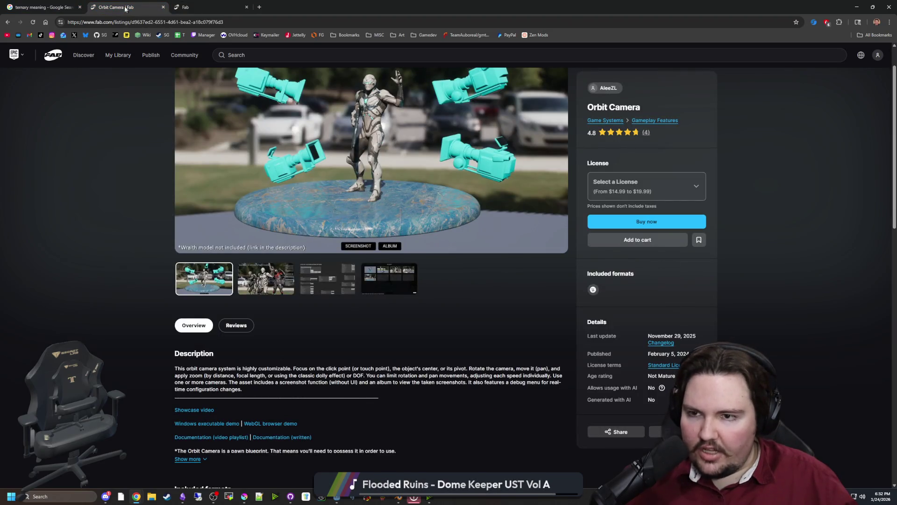
key("alt+Left")
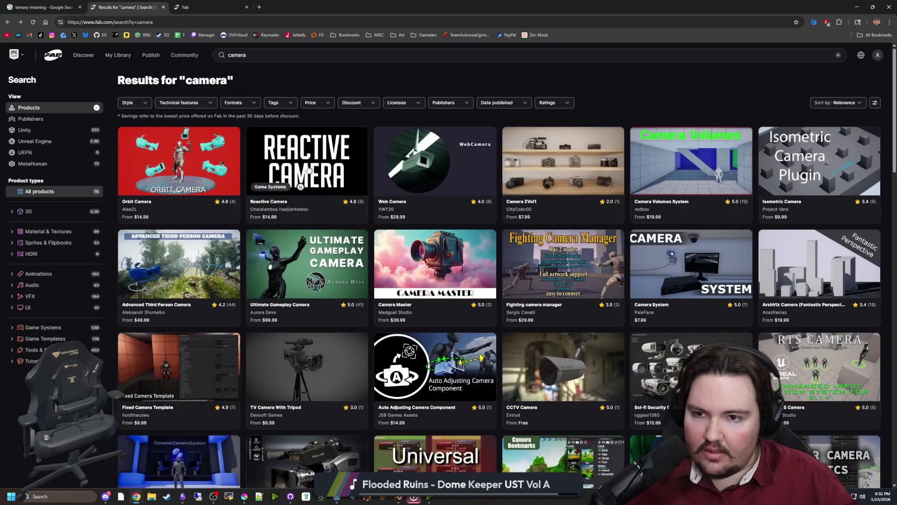
left_click(385, 105)
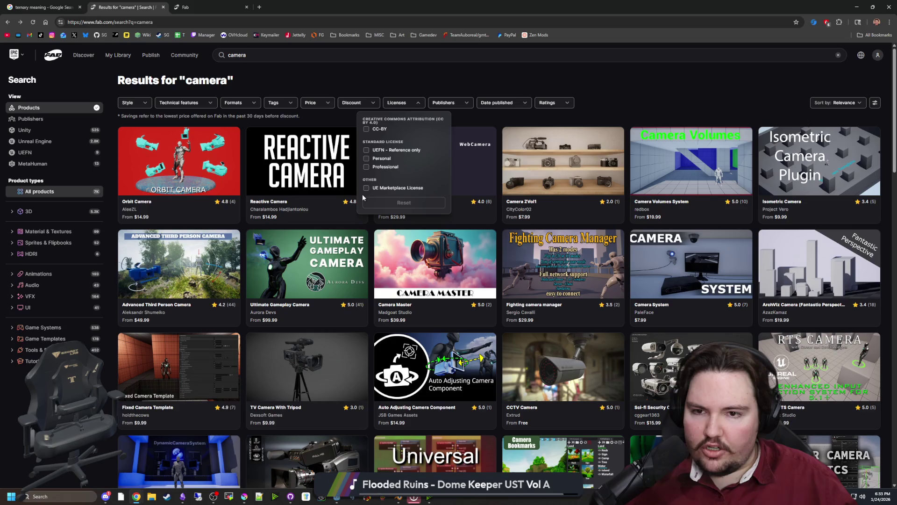
left_click(367, 167)
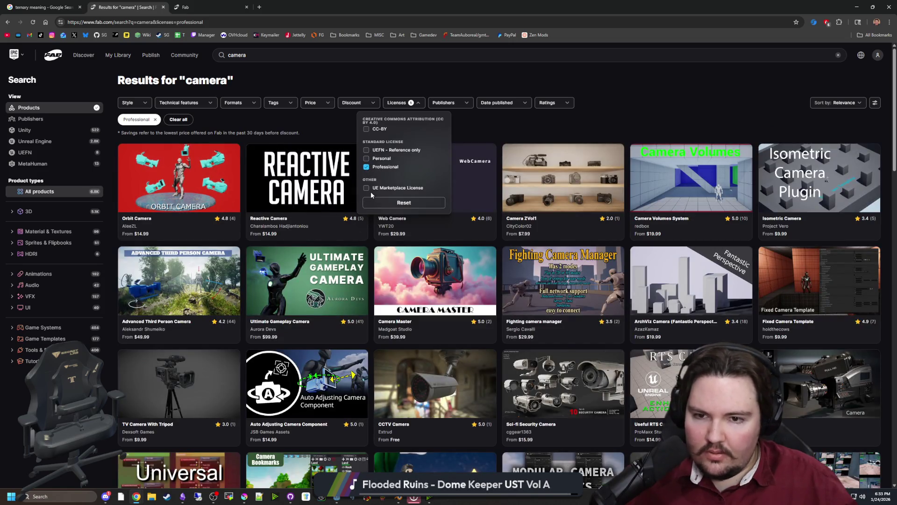
left_click(634, 90)
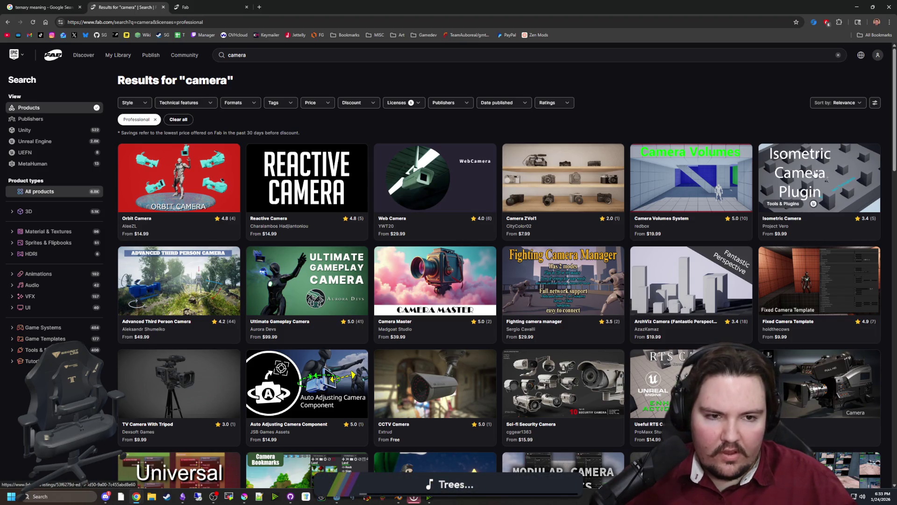
Step: Scroll through the Professional-licensed camera results, then switch to the Orbit Camera tab
scroll(756, 265, "down", 6)
scroll(756, 266, "down", 5)
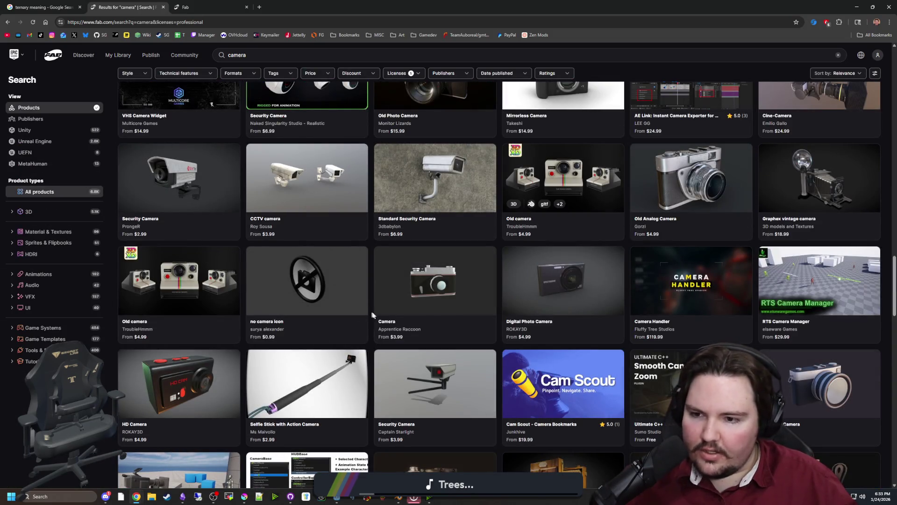
scroll(386, 317, "up", 15)
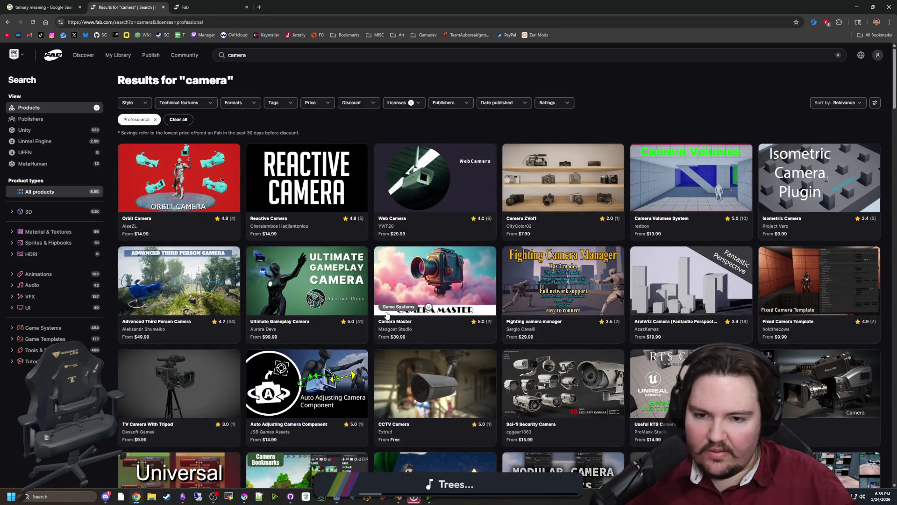
scroll(386, 316, "down", 4)
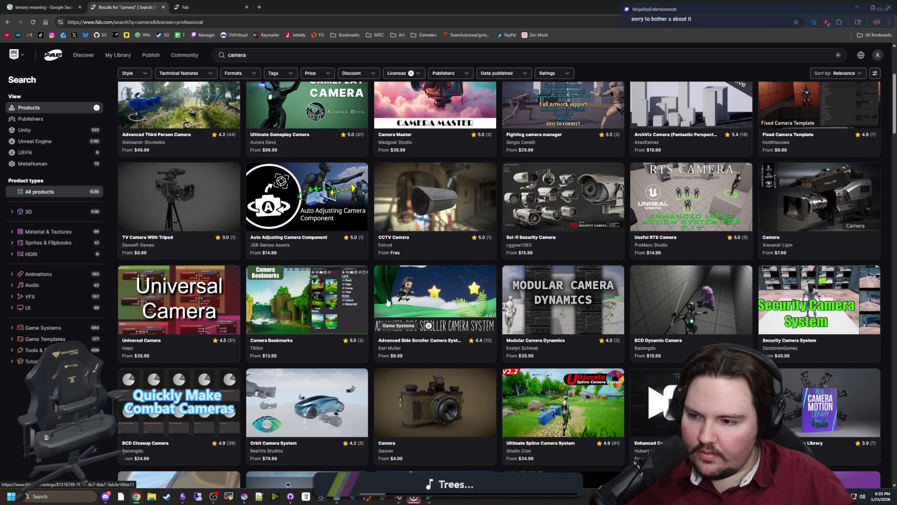
scroll(387, 302, "down", 20)
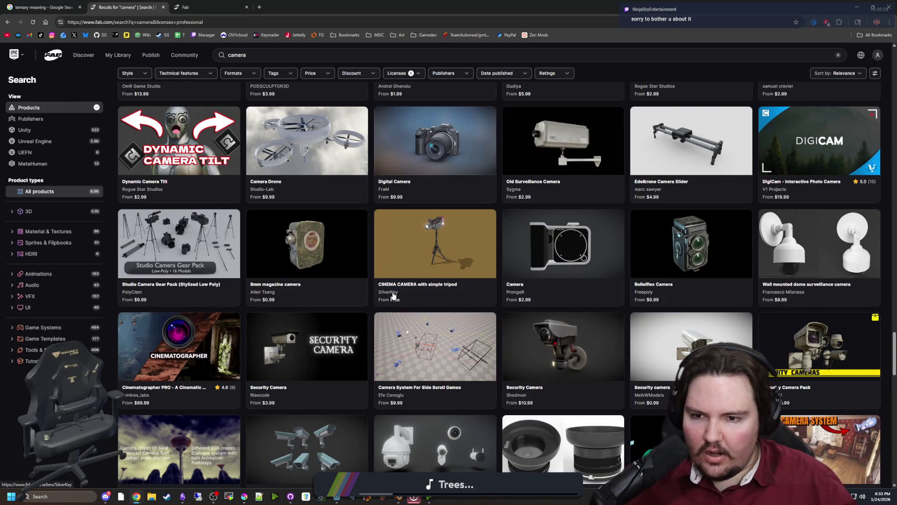
scroll(392, 294, "up", 20)
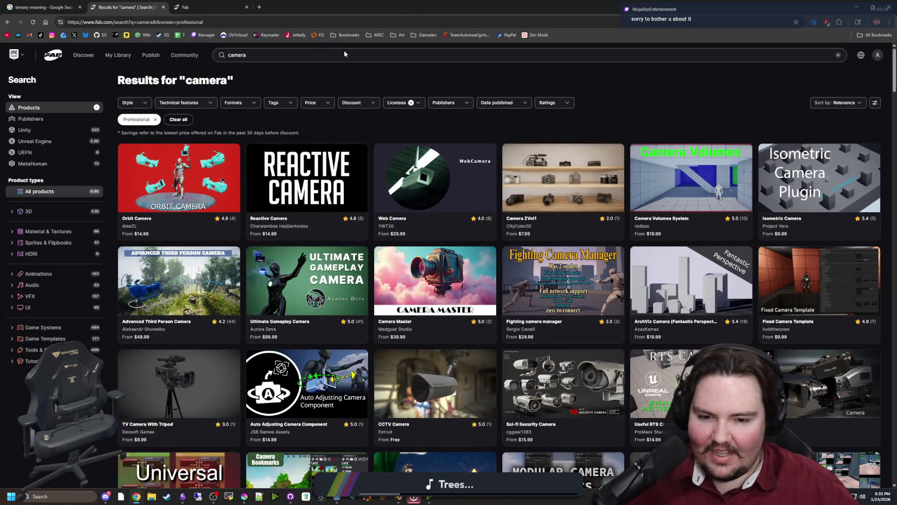
scroll(466, 256, "down", 20)
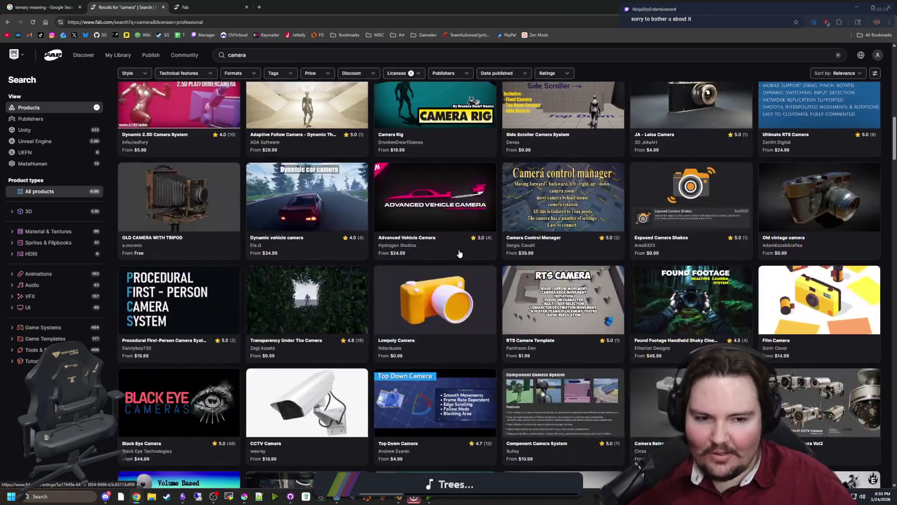
scroll(467, 255, "up", 20)
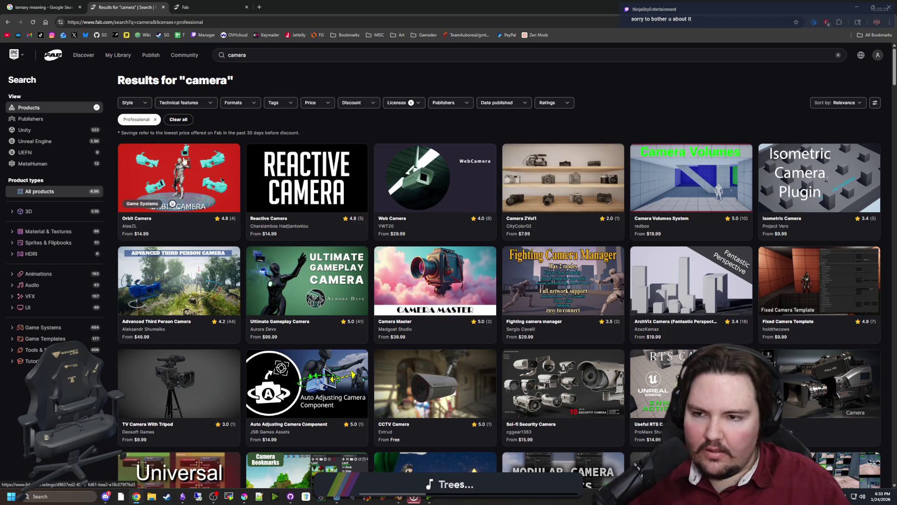
key("ctrl+Tab")
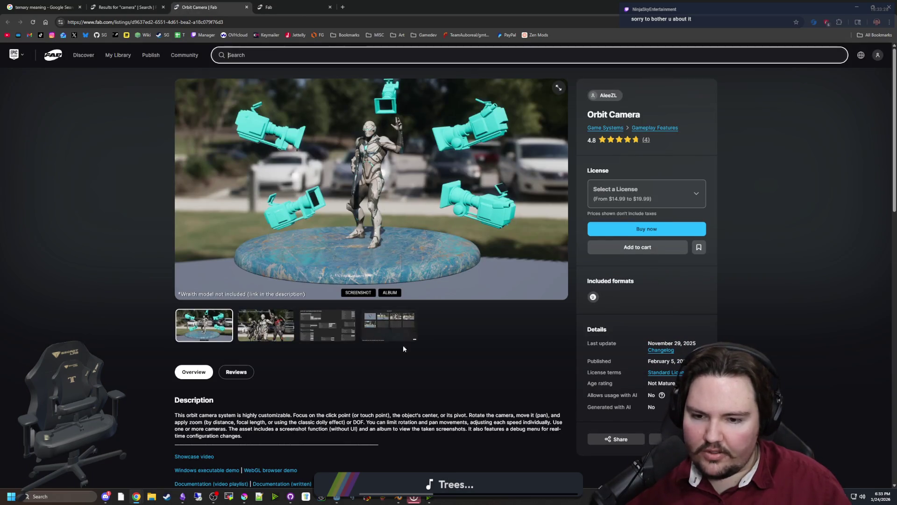
Step: Switch from the Orbit Camera page back to the 'Results for camera' tab
left_click(416, 420)
left_click(129, 4)
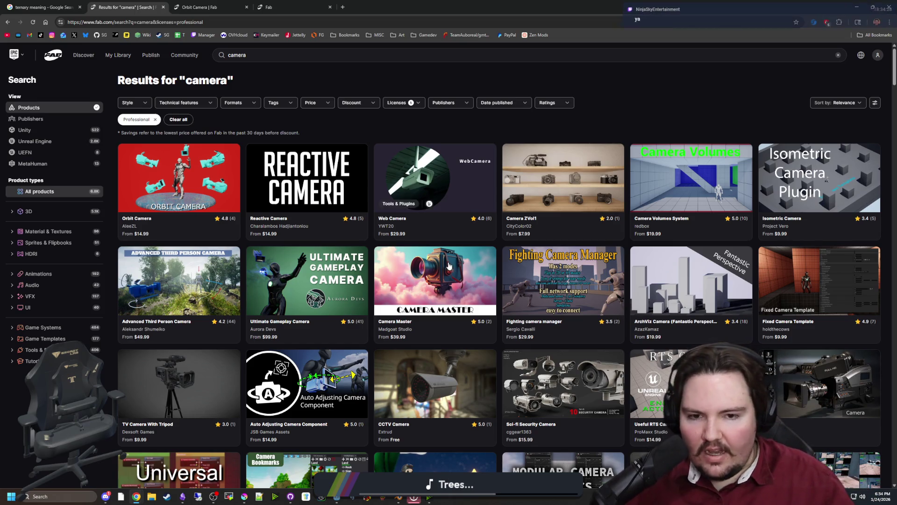
scroll(432, 239, "down", 10)
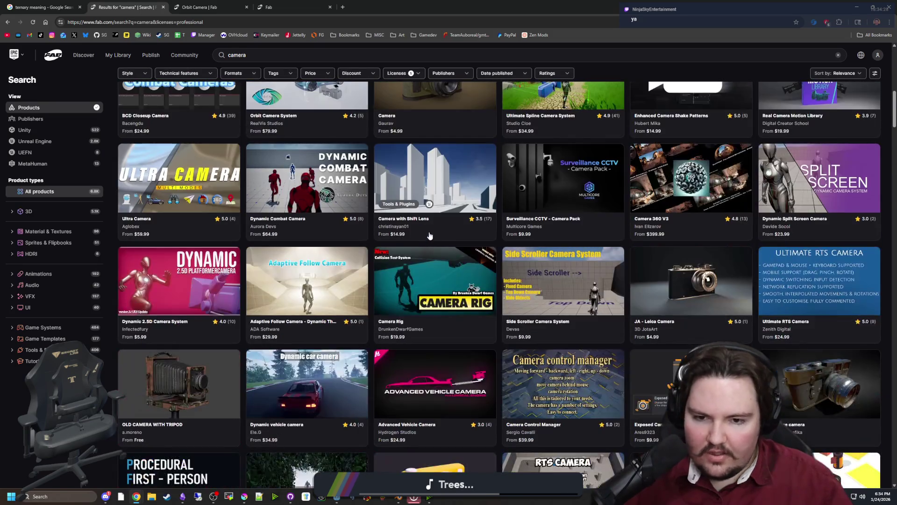
scroll(428, 233, "down", 4)
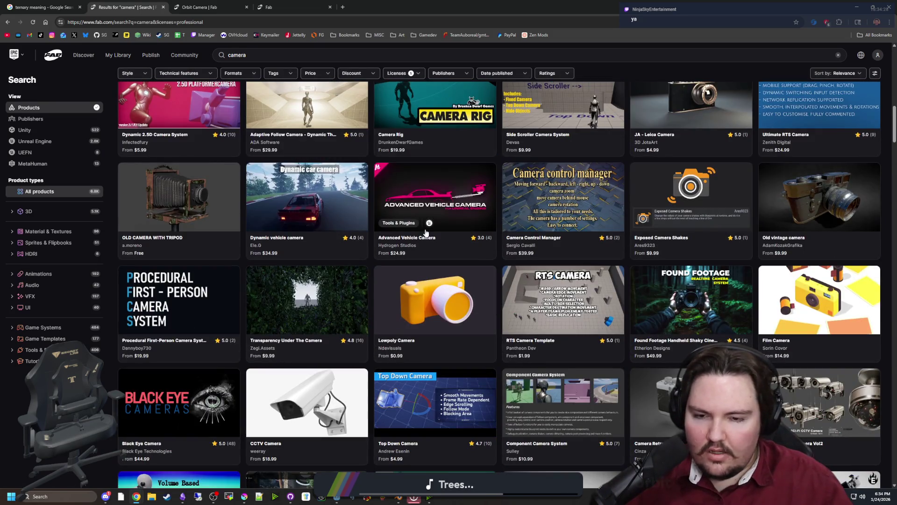
left_click(429, 320)
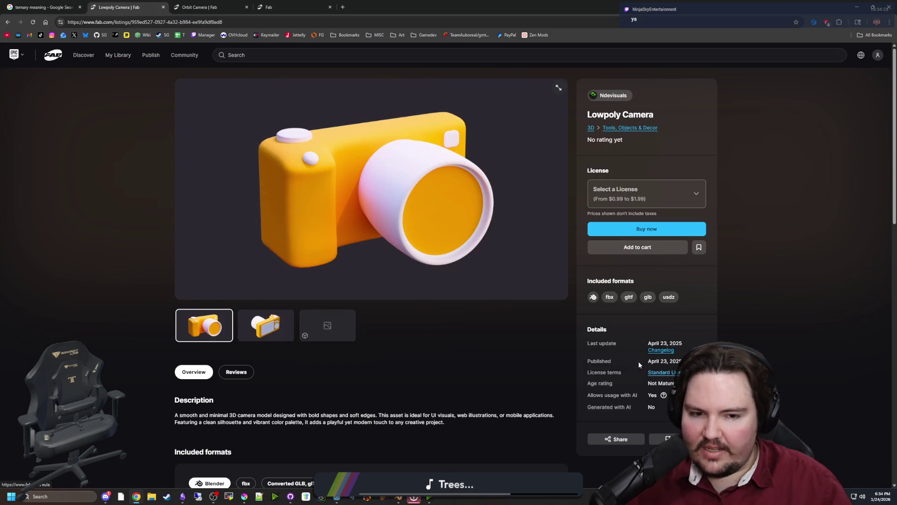
key("alt+Left")
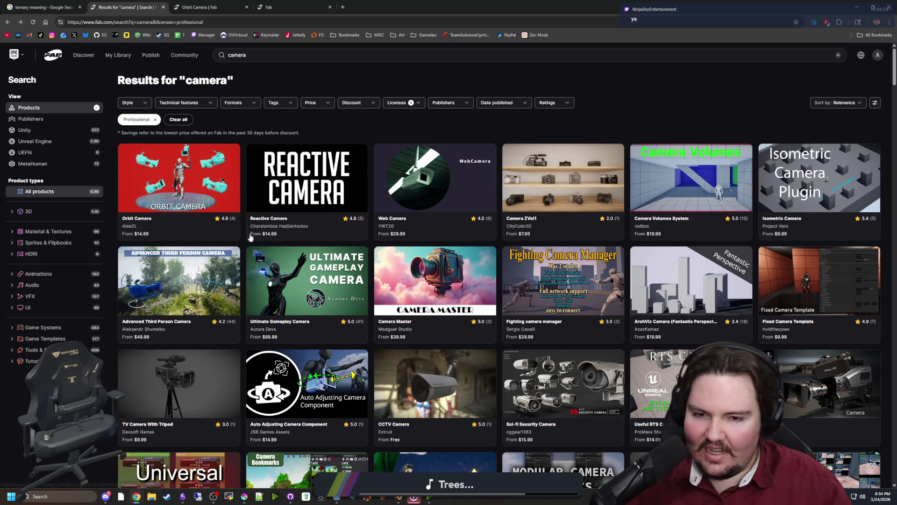
scroll(250, 237, "down", 2)
scroll(250, 202, "up", 2)
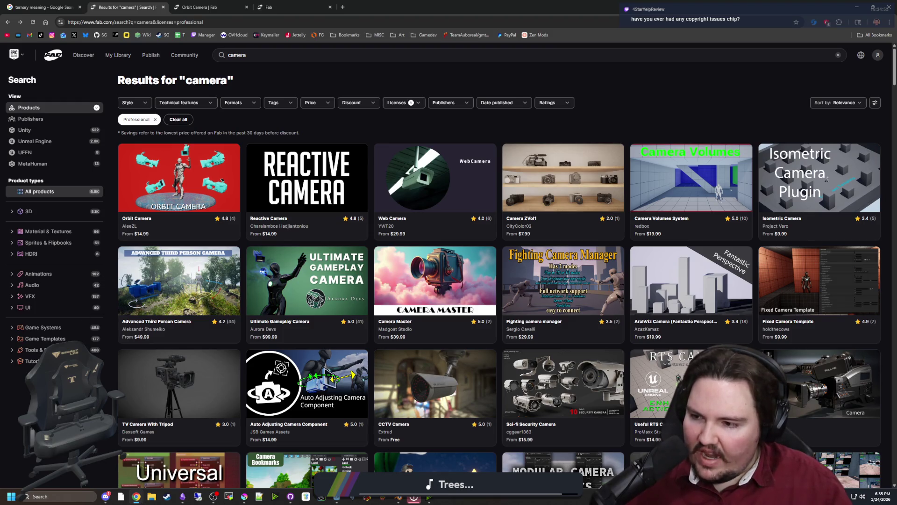
Step: Restore Chrome to a smaller window over the Godot editor and scroll the camera results
mouse_move(442, 7)
left_mouse_down()
mouse_move(455, 326)
mouse_move(440, 91)
left_mouse_up()
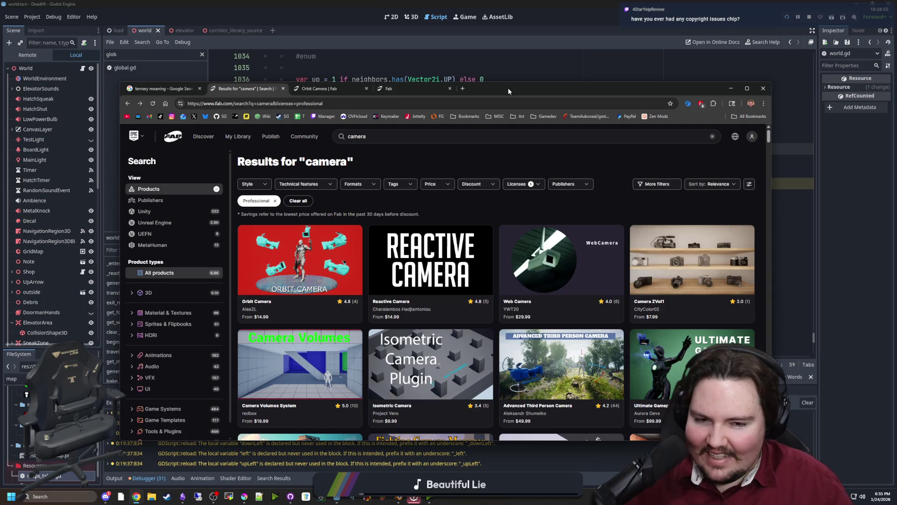
scroll(613, 308, "down", 5)
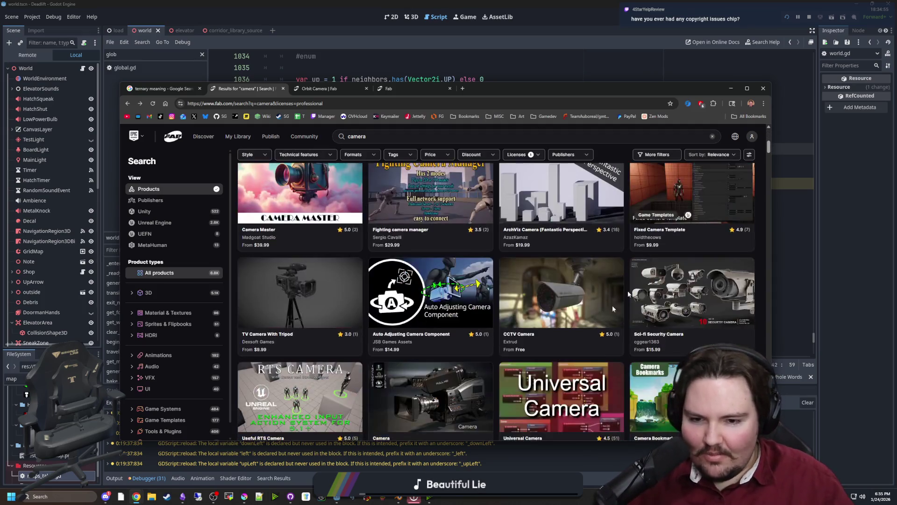
scroll(613, 308, "down", 7)
scroll(443, 295, "up", 15)
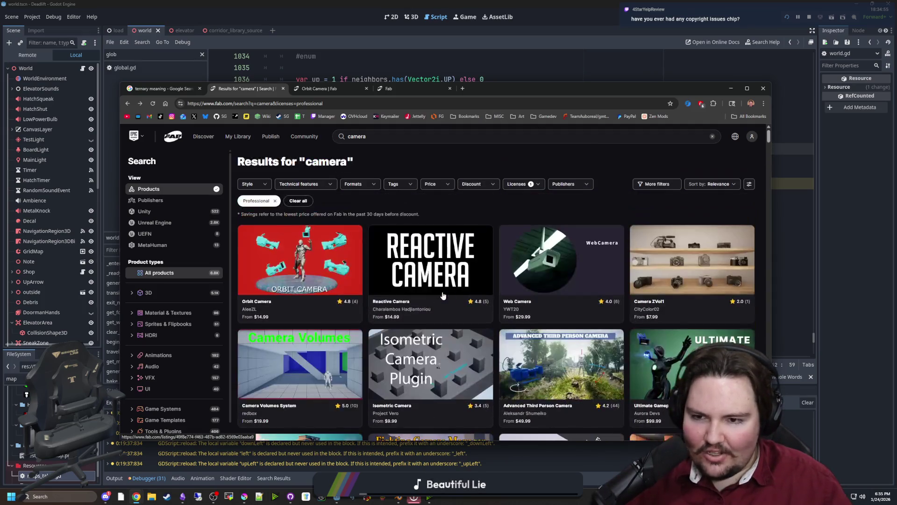
left_click_drag(494, 93, 485, 81)
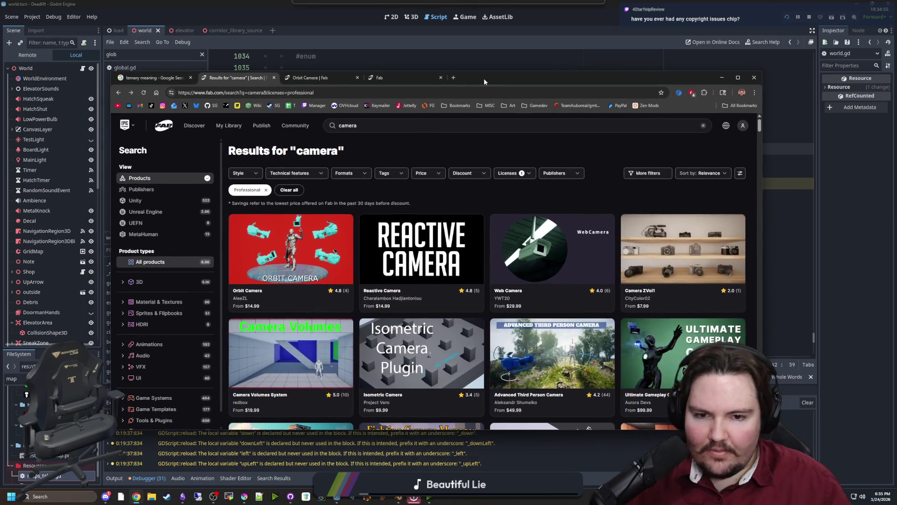
Step: Open the Orbit Camera product page, scroll through it, and return to the top
left_click(290, 253)
scroll(635, 364, "down", 2)
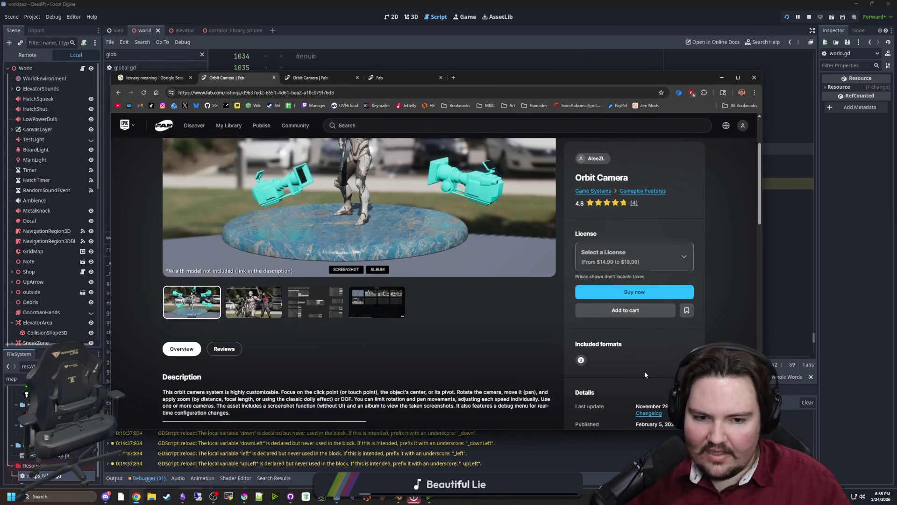
scroll(645, 374, "down", 15)
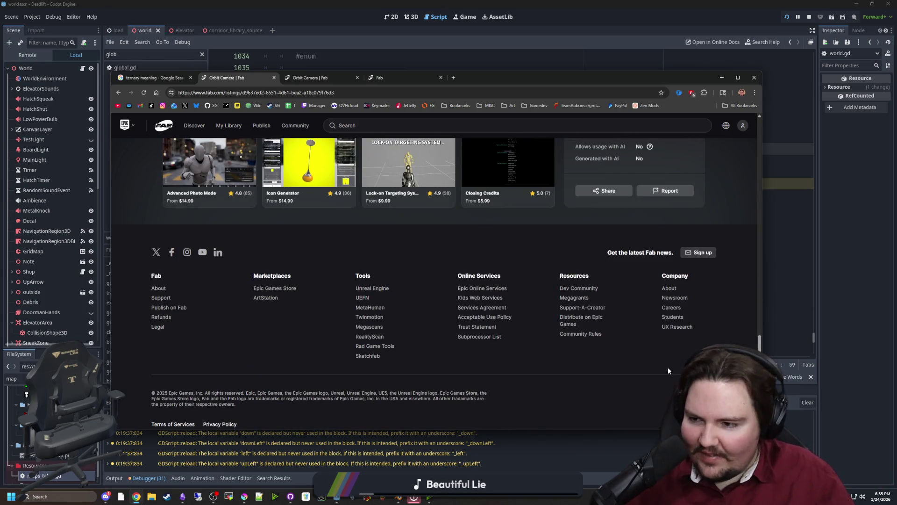
key("Home")
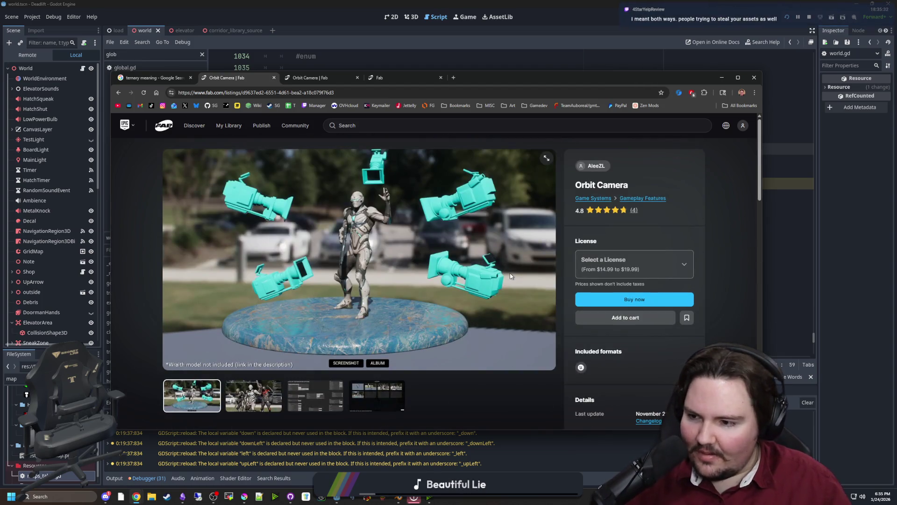
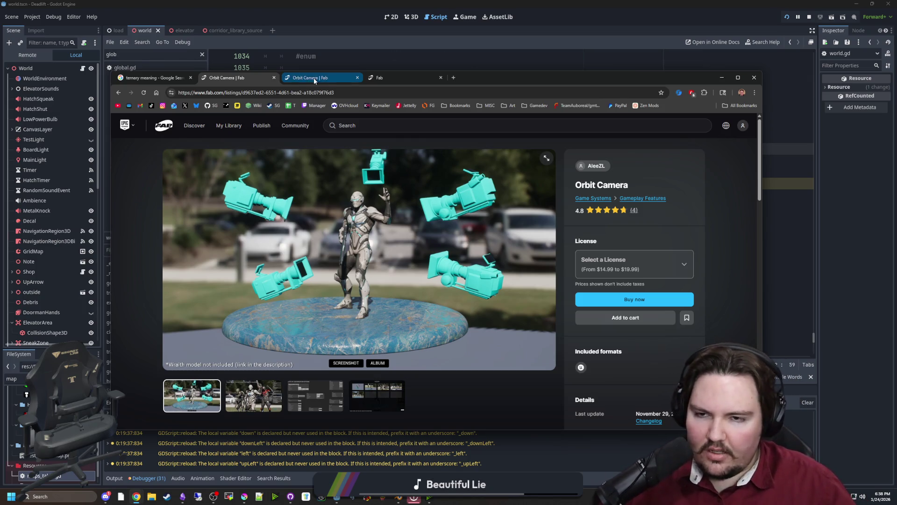
Step: Close the ternary search, both Orbit Camera listings and the Fab tab so Godot's world.gd reappears
mouse_move(316, 79)
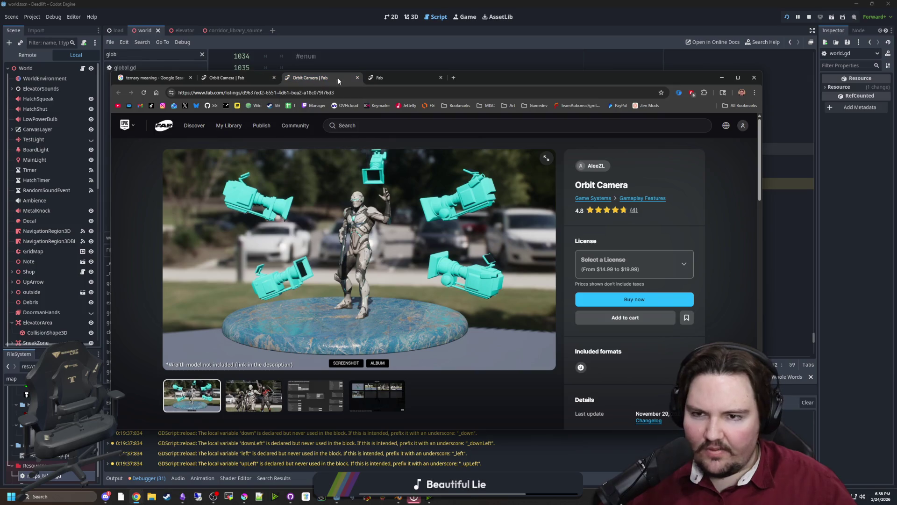
mouse_move(488, 77)
left_mouse_down()
mouse_move(580, 192)
mouse_move(631, 355)
mouse_move(539, 142)
left_mouse_up()
left_click(242, 140)
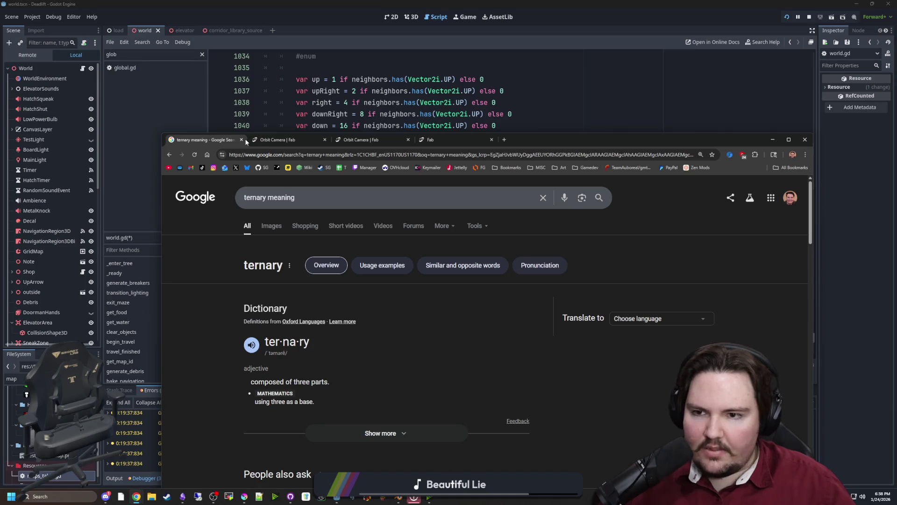
left_click(241, 139)
left_click(241, 139)
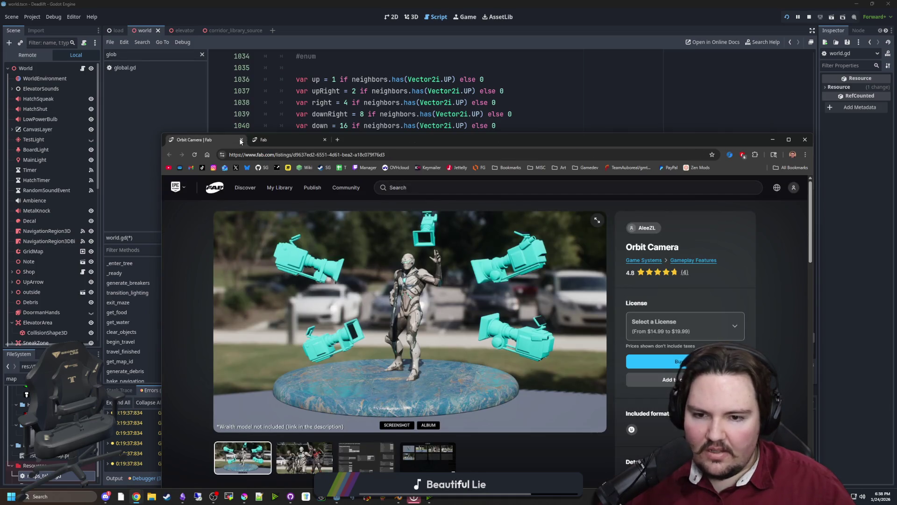
left_click(241, 140)
left_click(241, 140)
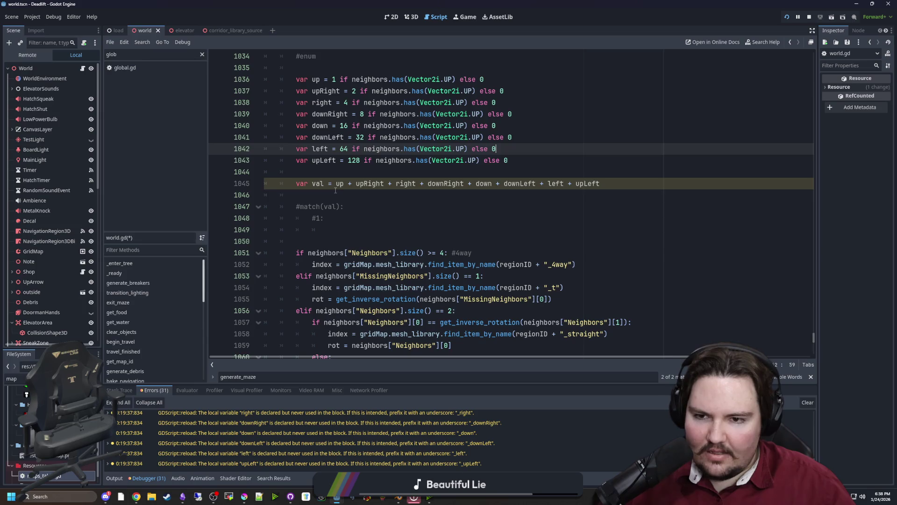
Step: Uncomment the match(val): and 1: lines in world.gd with Ctrl+K
left_click(299, 195)
left_click(288, 203)
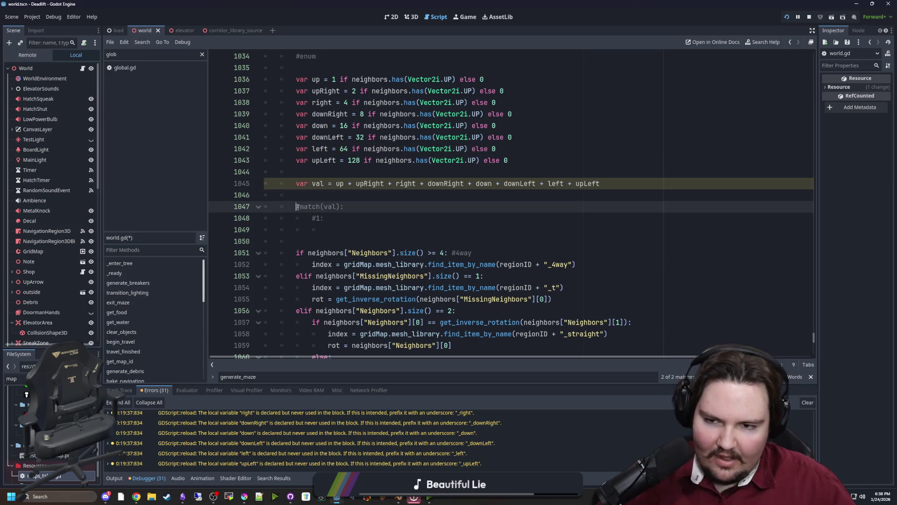
key("ctrl+k")
left_click(316, 219)
key("ctrl+k")
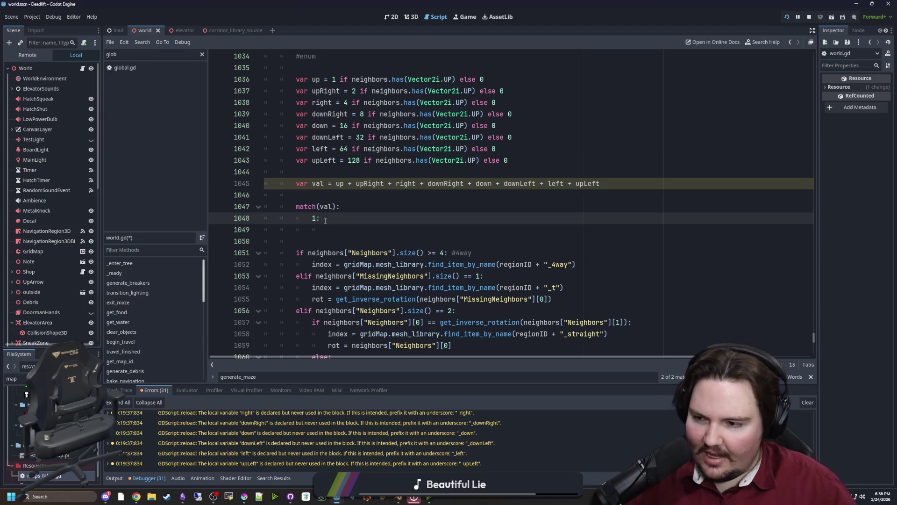
left_click(331, 221)
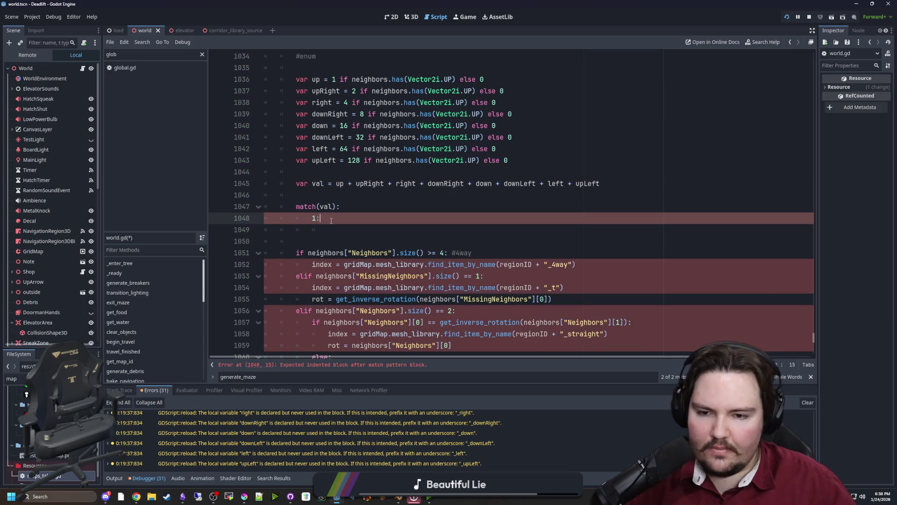
Step: Check the up and down bitmask values (down is 16), then return to the first match case
scroll(332, 221, "down", 6)
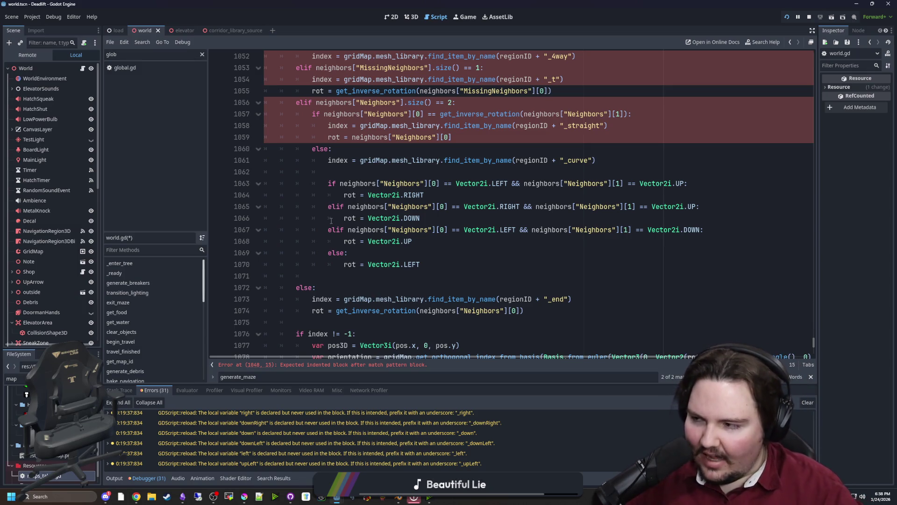
scroll(331, 221, "up", 1)
scroll(341, 184, "up", 5)
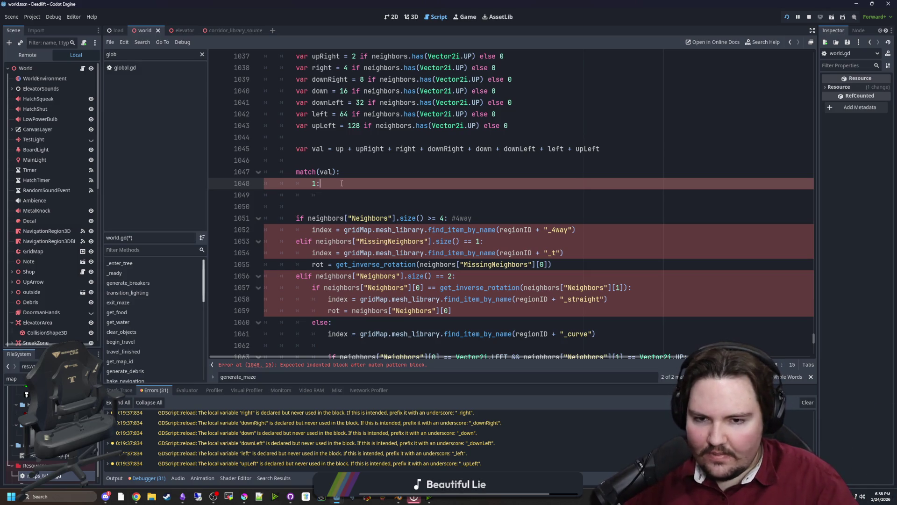
scroll(341, 183, "down", 3)
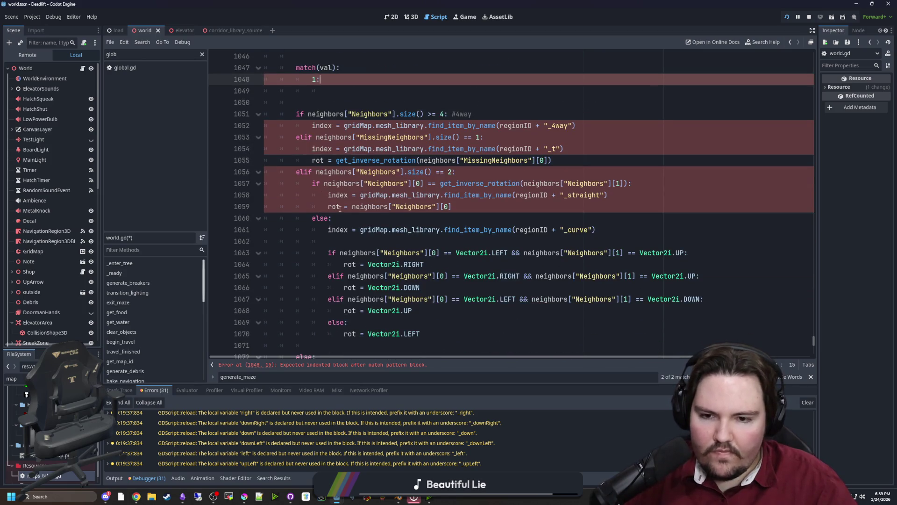
scroll(334, 206, "down", 6)
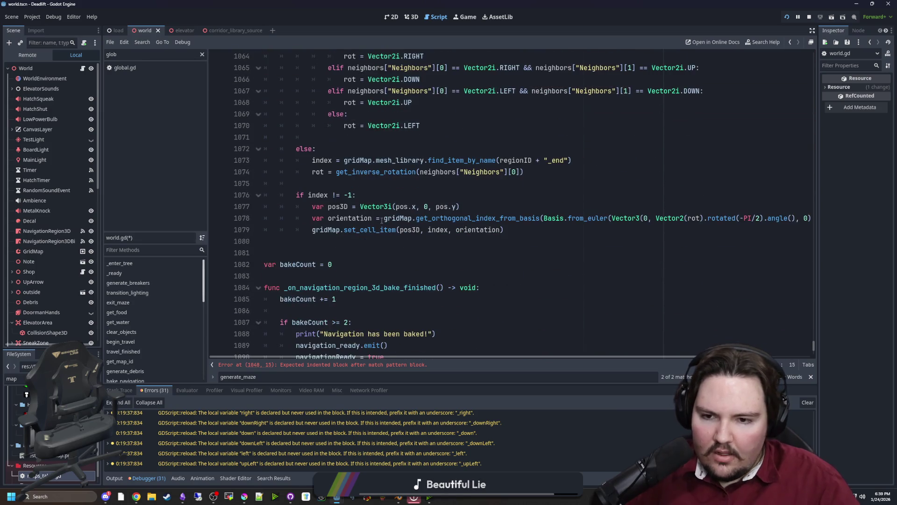
scroll(476, 267, "up", 8)
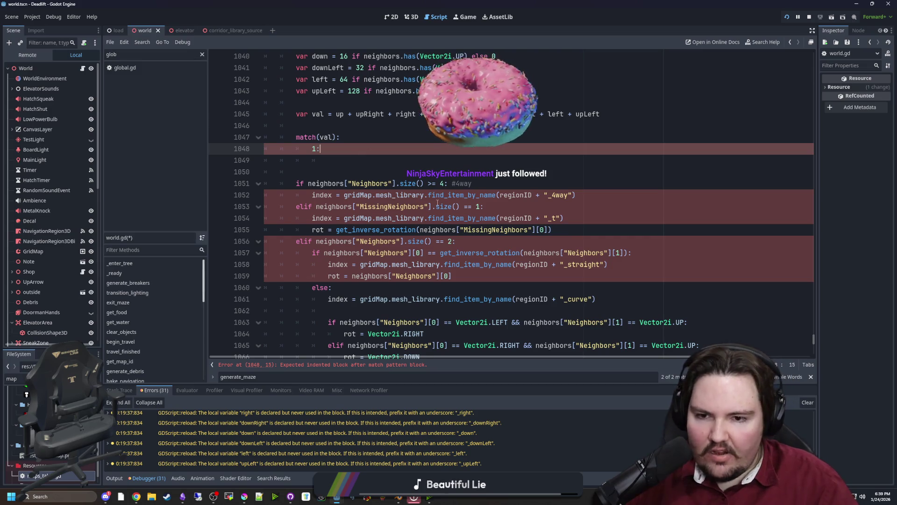
scroll(356, 179, "up", 4)
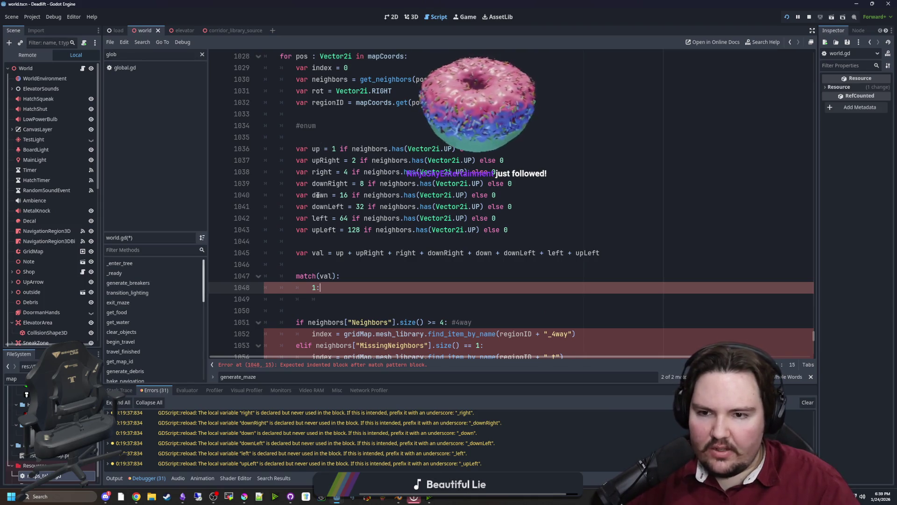
left_click_drag(340, 148, 321, 149)
left_click(340, 149)
left_click_drag(316, 195, 349, 195)
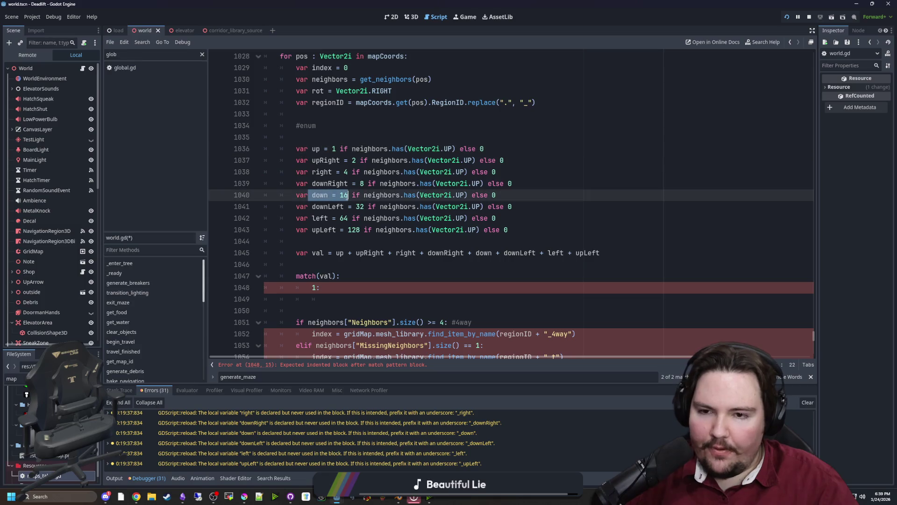
left_click(348, 195)
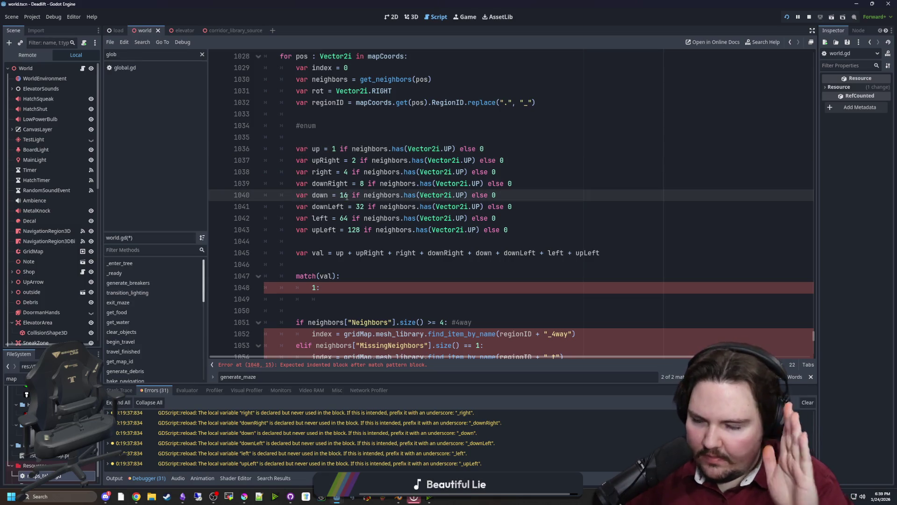
left_click(341, 292)
type("7")
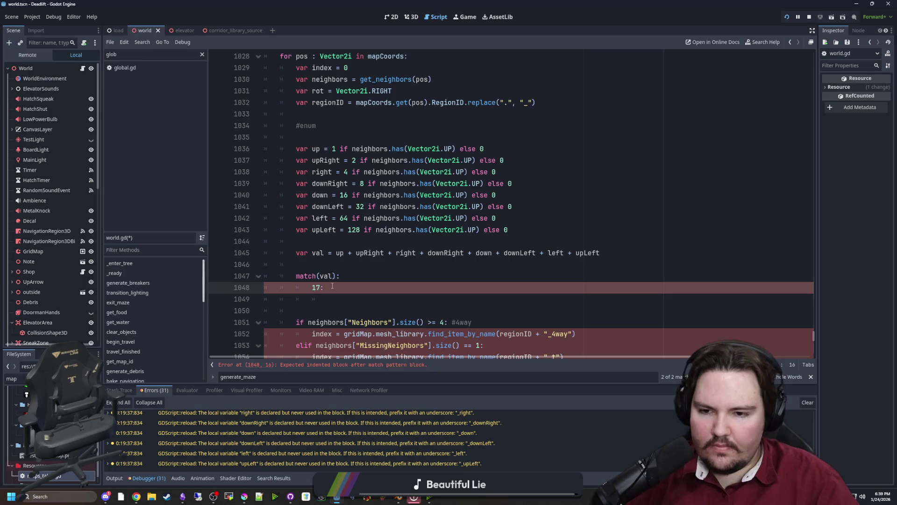
key("Return")
scroll(354, 260, "down", 1)
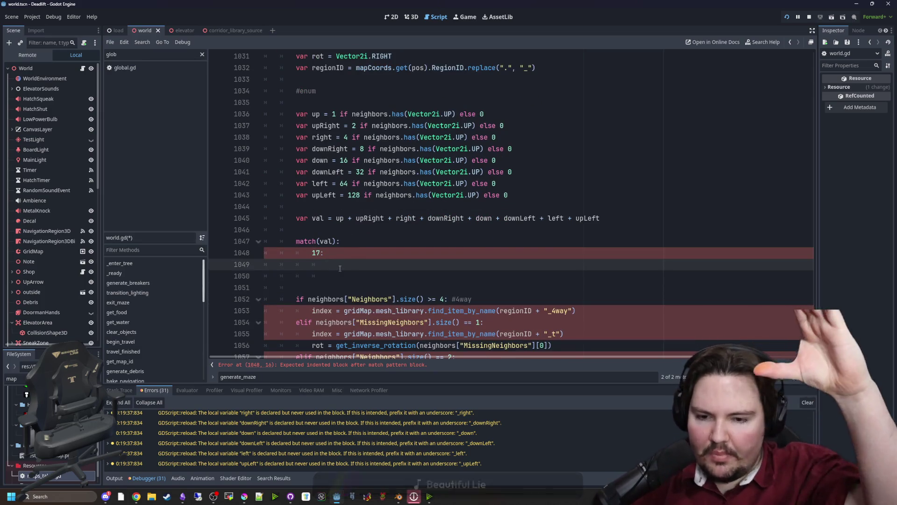
scroll(340, 268, "down", 2)
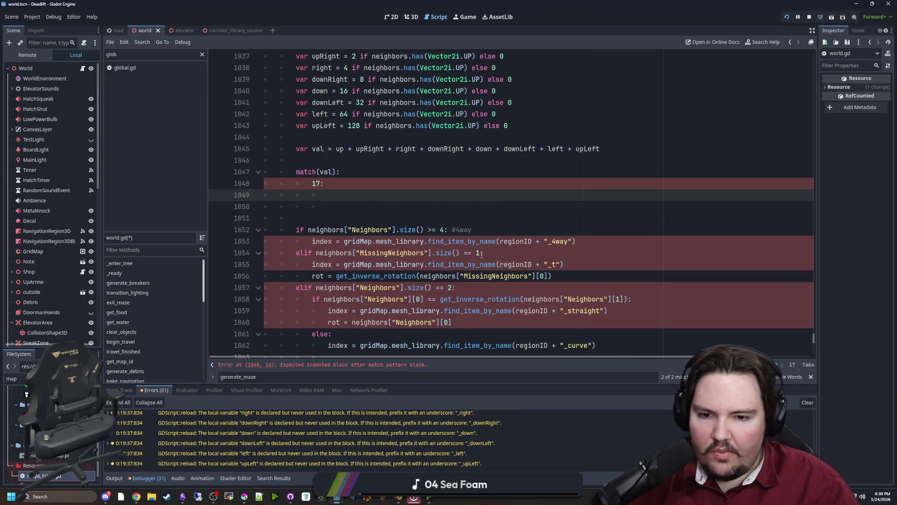
scroll(486, 271, "down", 3)
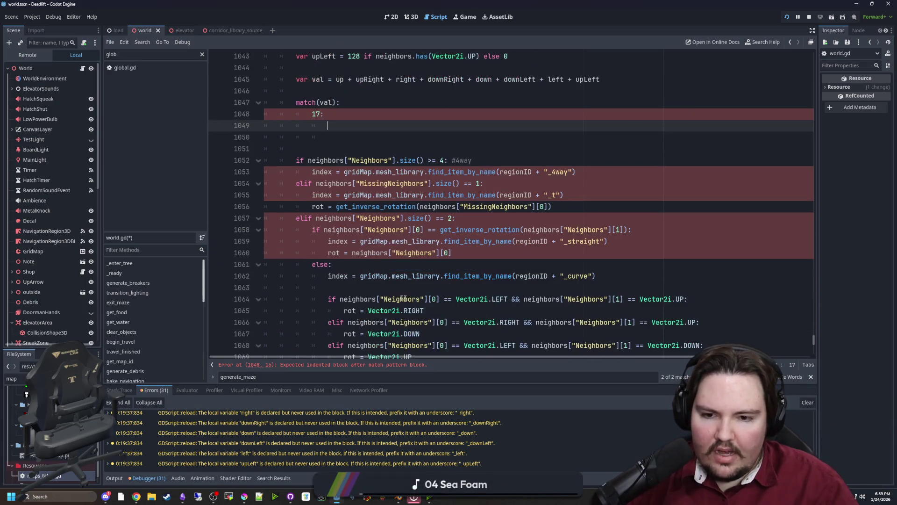
mouse_move(617, 205)
left_mouse_down()
mouse_move(324, 195)
mouse_move(328, 206)
left_mouse_up()
scroll(422, 270, "up", 2)
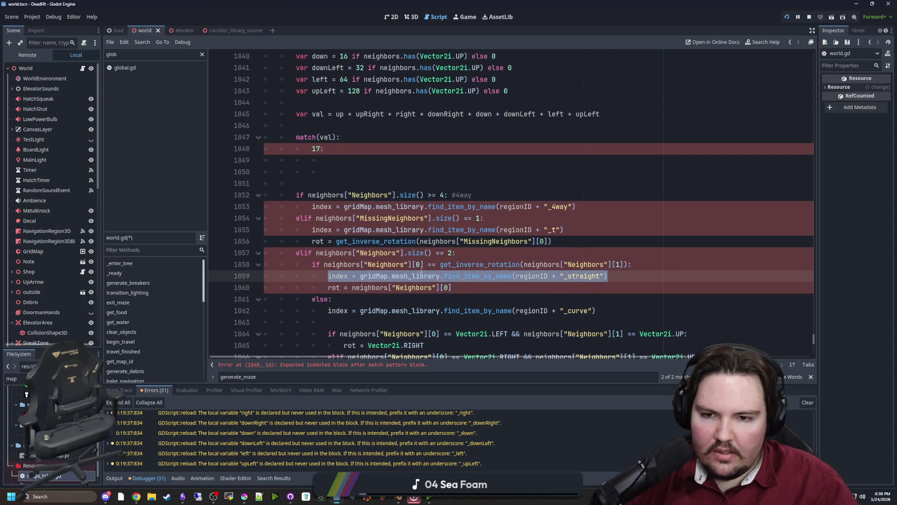
left_click(424, 297)
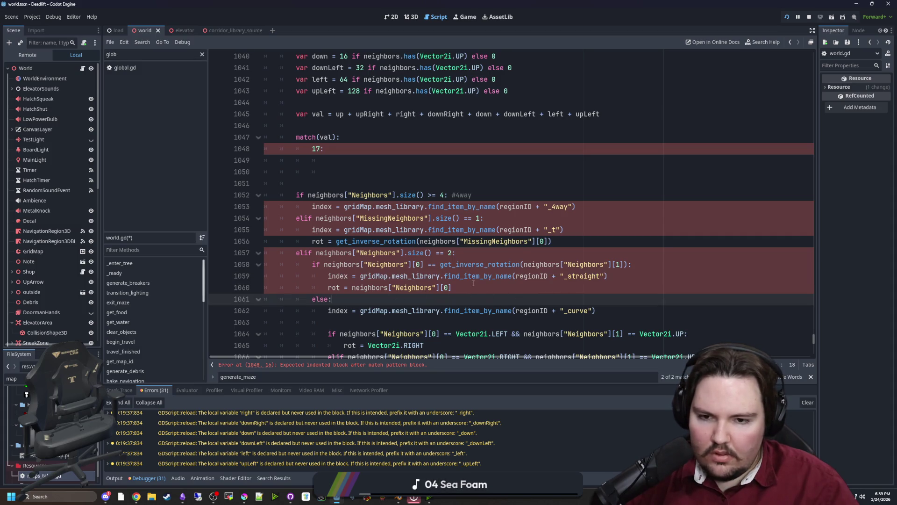
left_click_drag(473, 284, 321, 289)
left_click(394, 298)
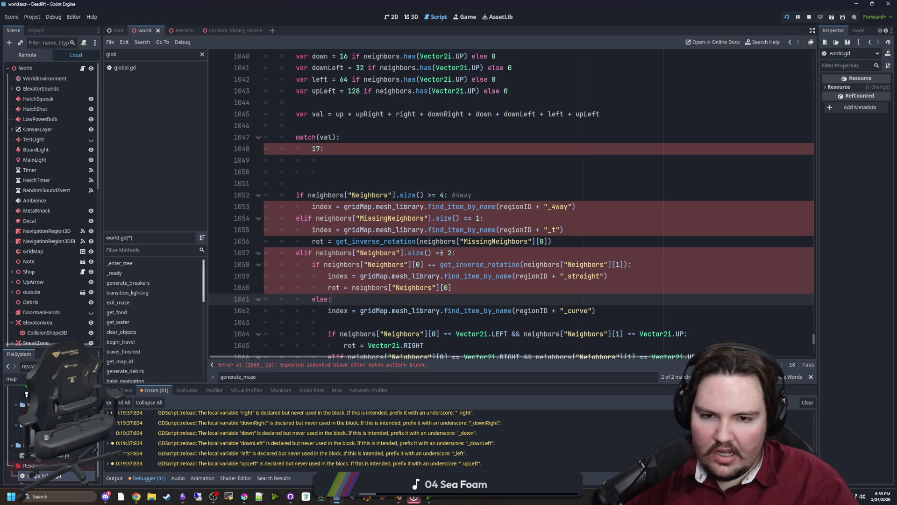
left_click(346, 149)
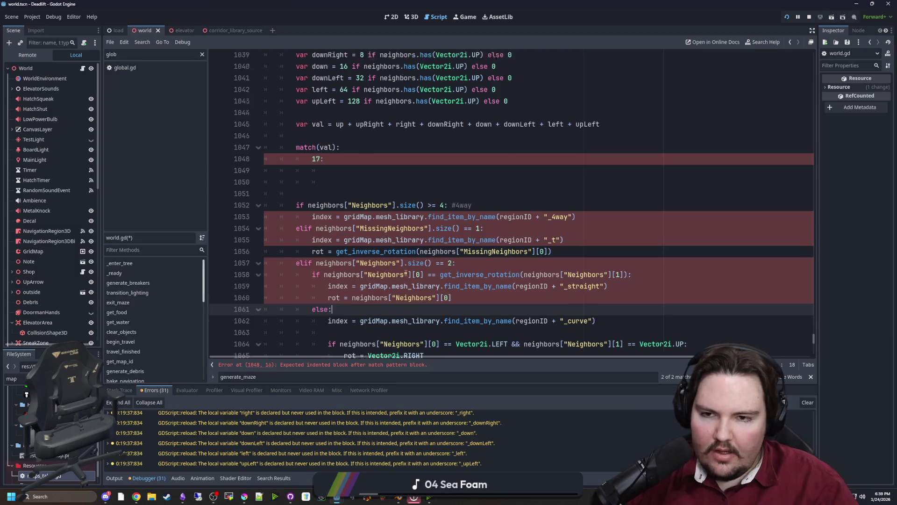
scroll(346, 233, "up", 4)
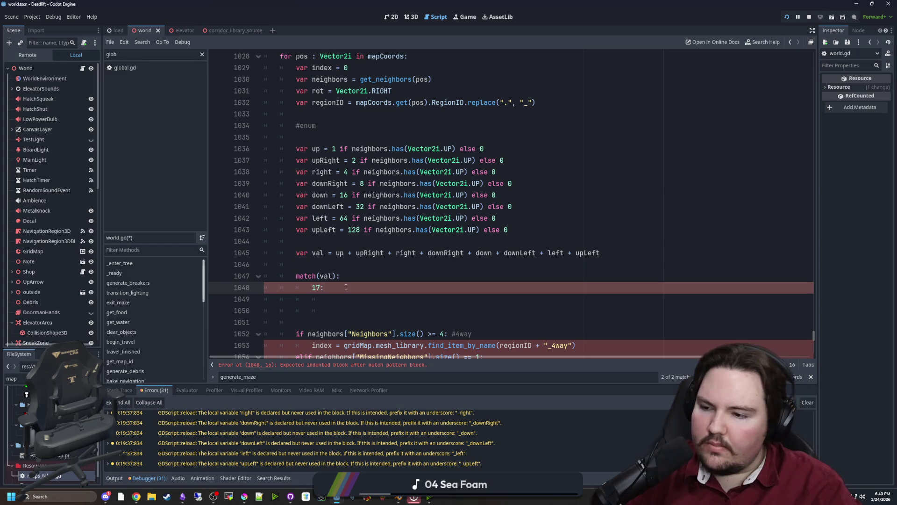
scroll(360, 359, "right", 4)
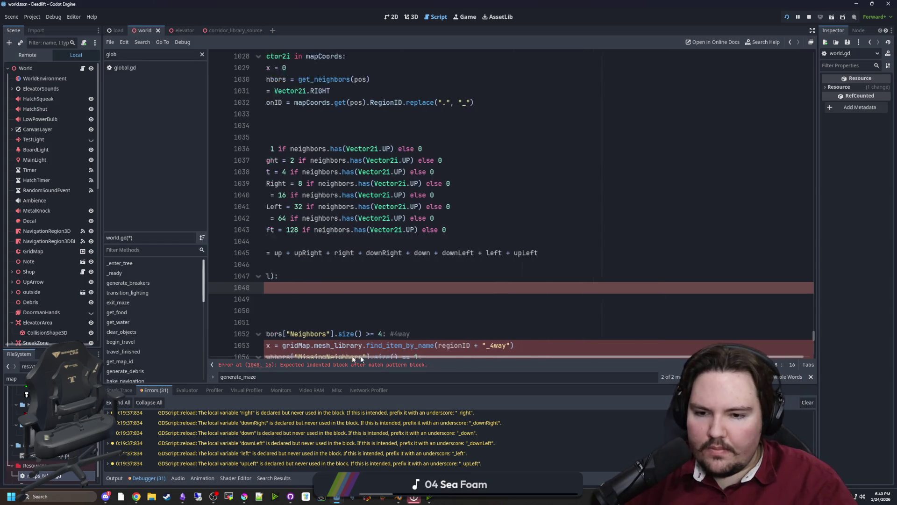
scroll(365, 295, "left", 4)
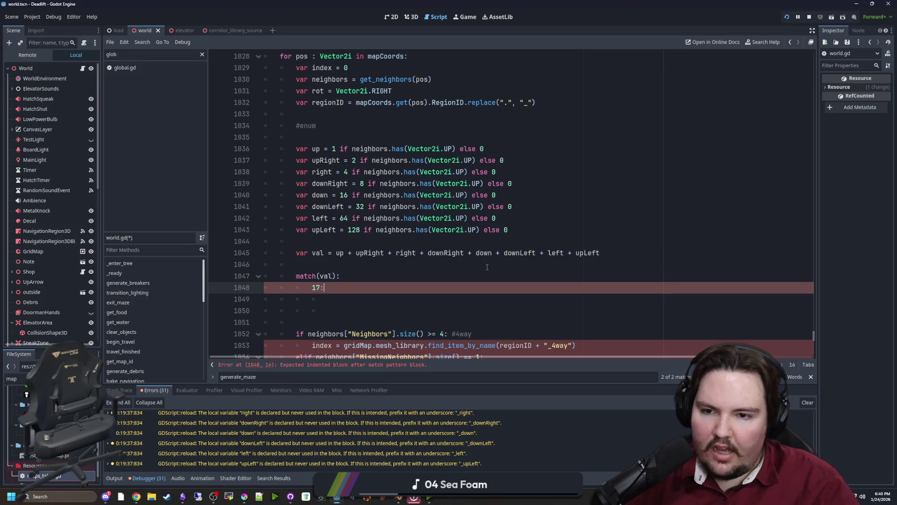
key("Return")
type("68:")
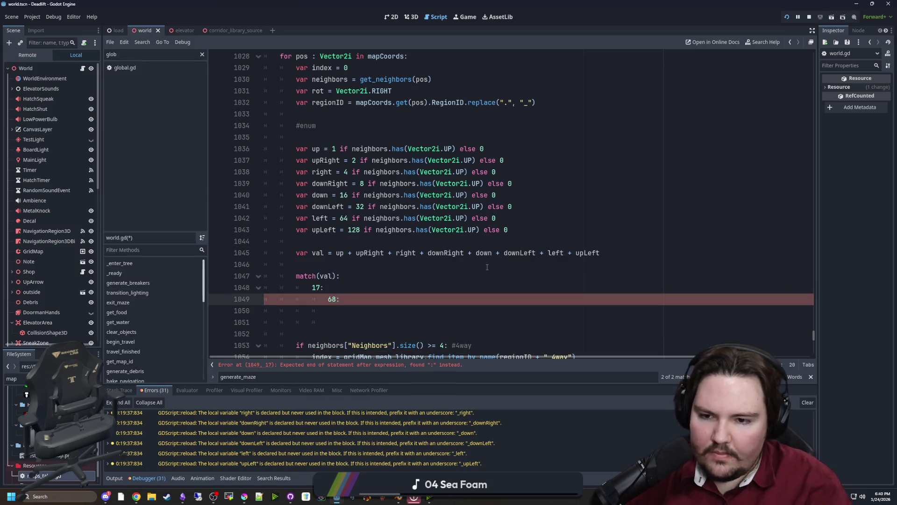
key("Home")
key("BackSpace")
left_click(322, 291)
type("#")
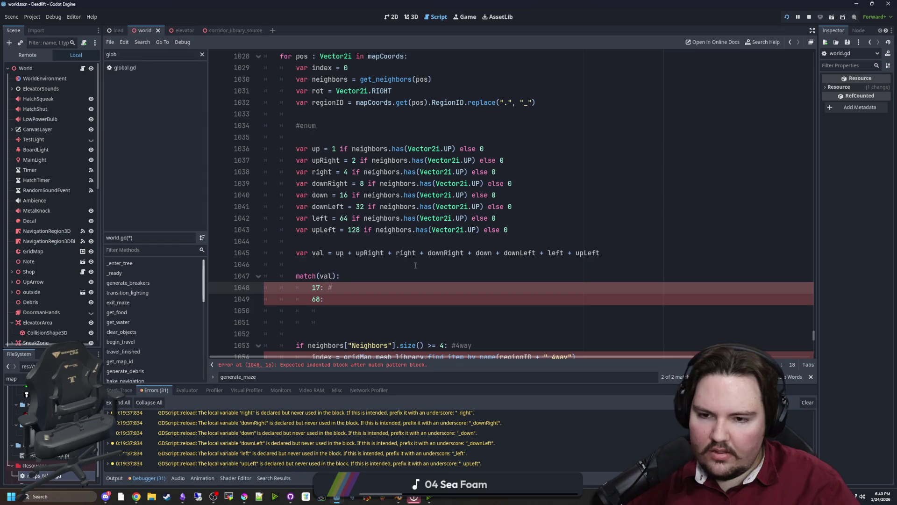
type("vertical straight")
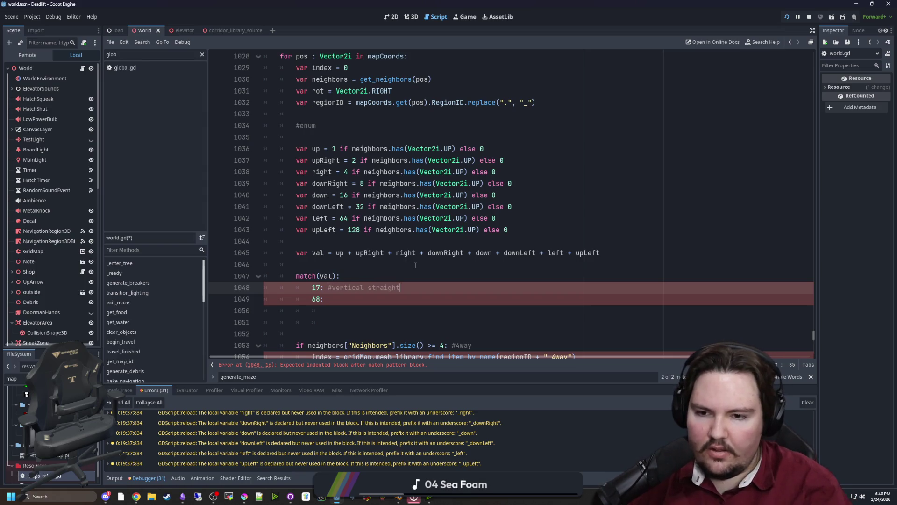
left_click(342, 297)
type("#")
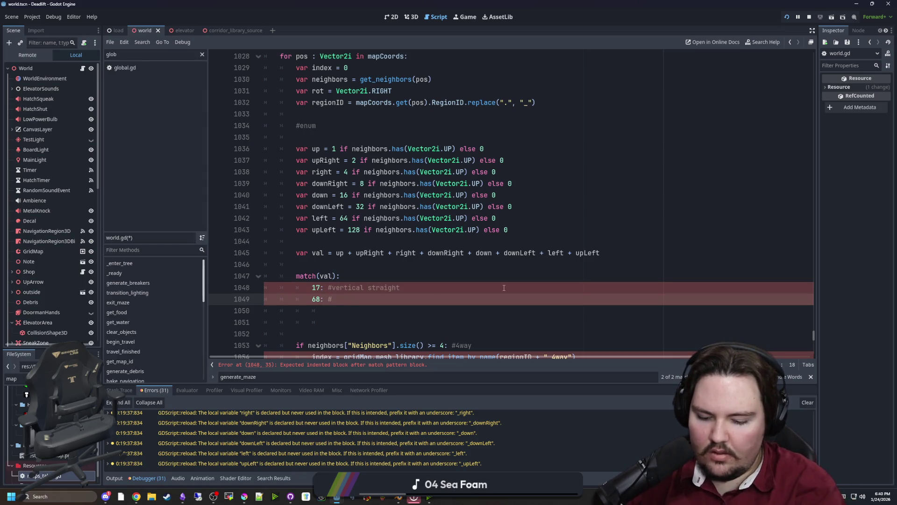
type("horizontal stra")
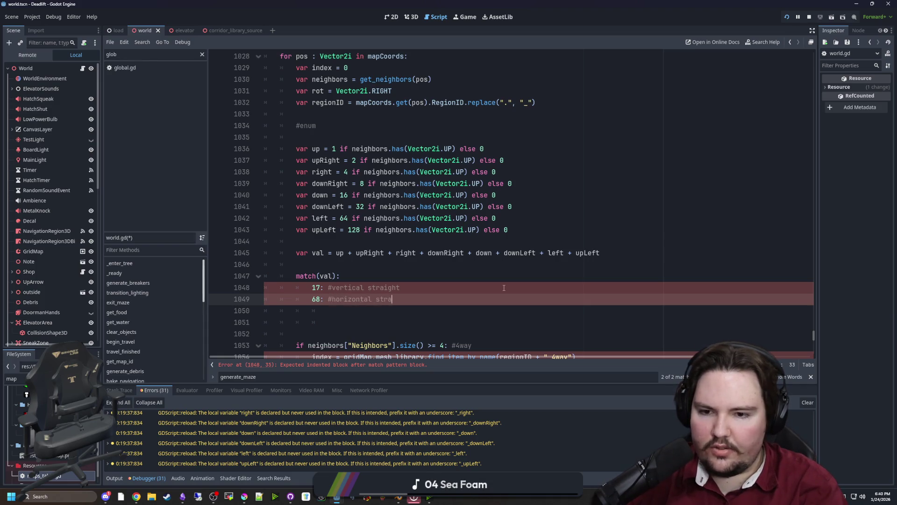
type("ight")
key("Up")
key("Return")
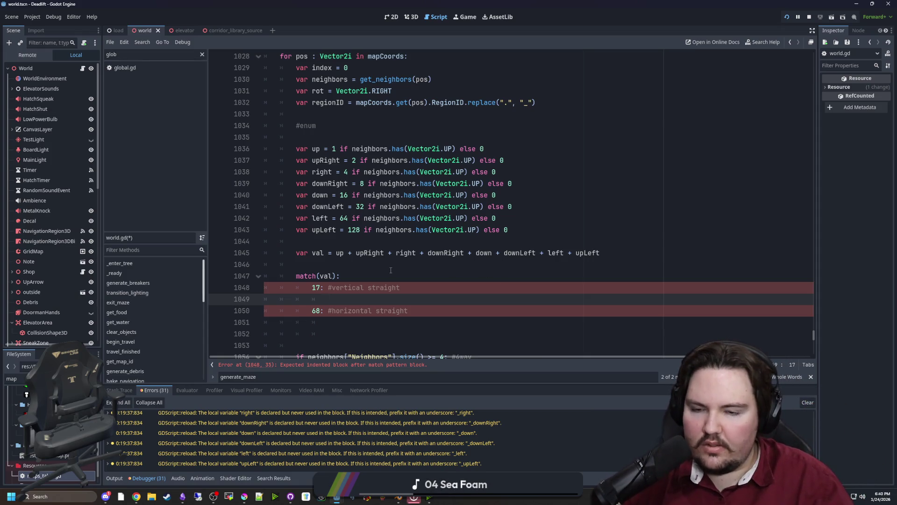
scroll(390, 268, "down", 2)
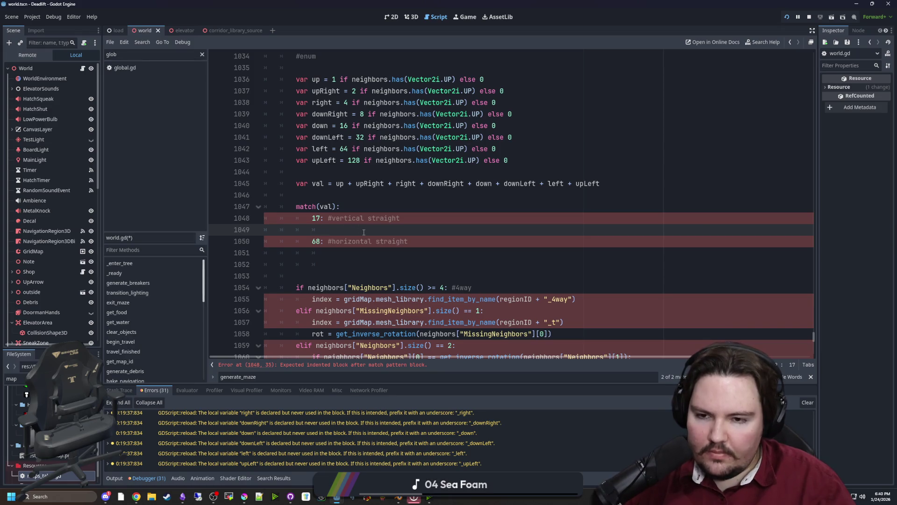
scroll(358, 260, "down", 3)
Step: Copy the _straight find_item_by_name lookup line into the vertical (17) match case
left_click(477, 286)
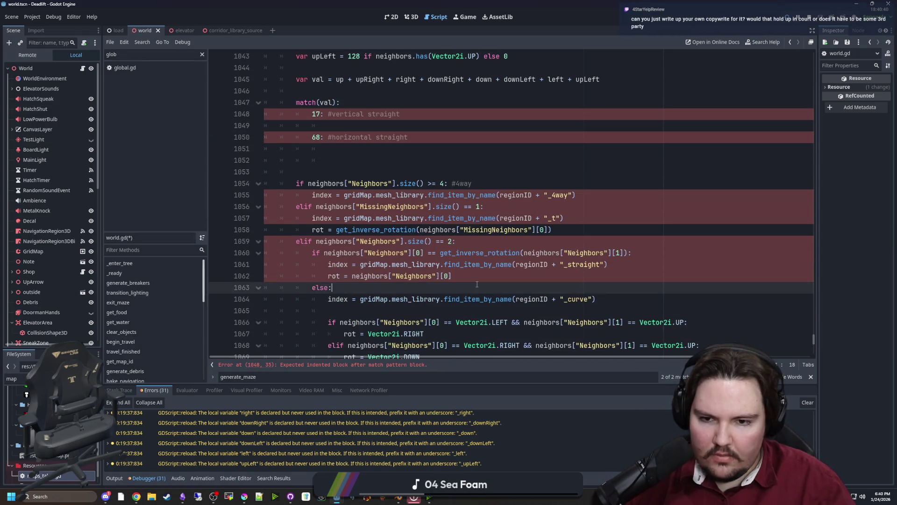
left_click_drag(621, 266, 327, 265)
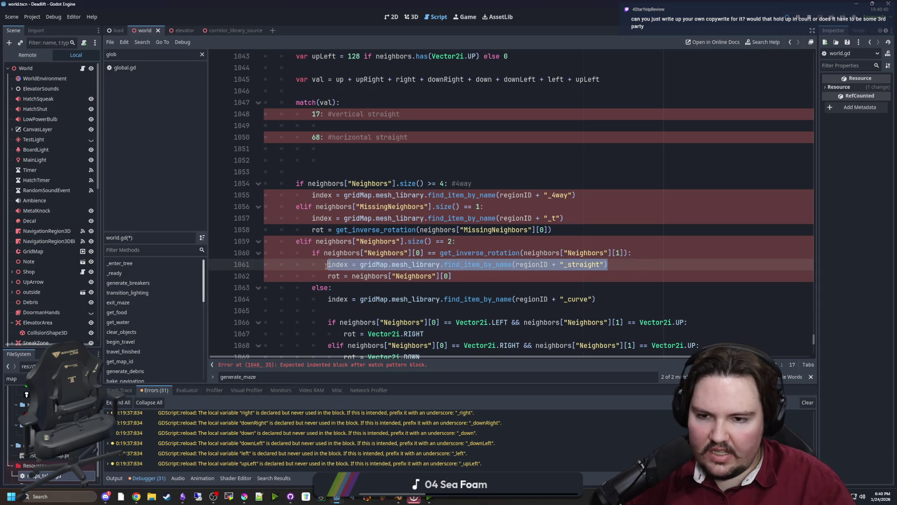
key("ctrl+c")
left_click(339, 130)
key("ctrl+v")
scroll(395, 195, "up", 2)
scroll(389, 187, "up", 1)
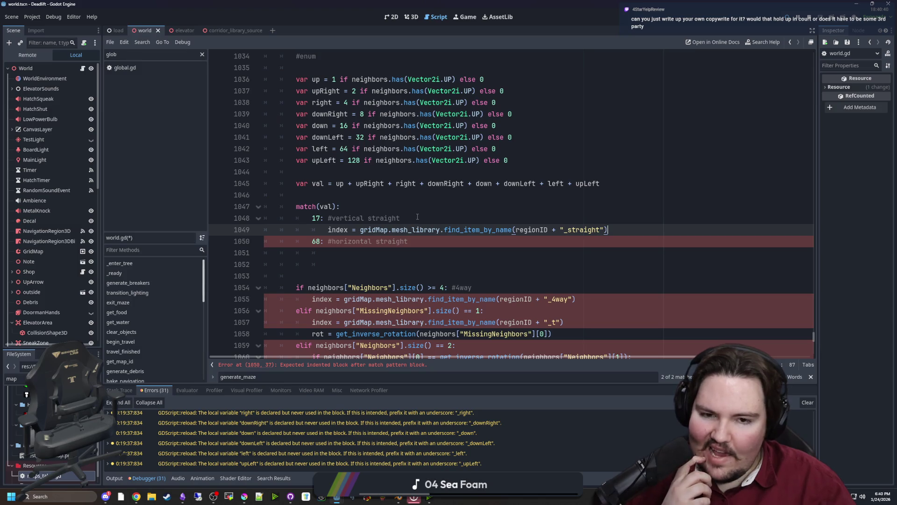
scroll(521, 226, "down", 4)
Step: Add the rot assignment under it, set to Vector2i.UP
left_click_drag(476, 238, 325, 240)
key("ctrl+c")
left_click(626, 90)
key("Return")
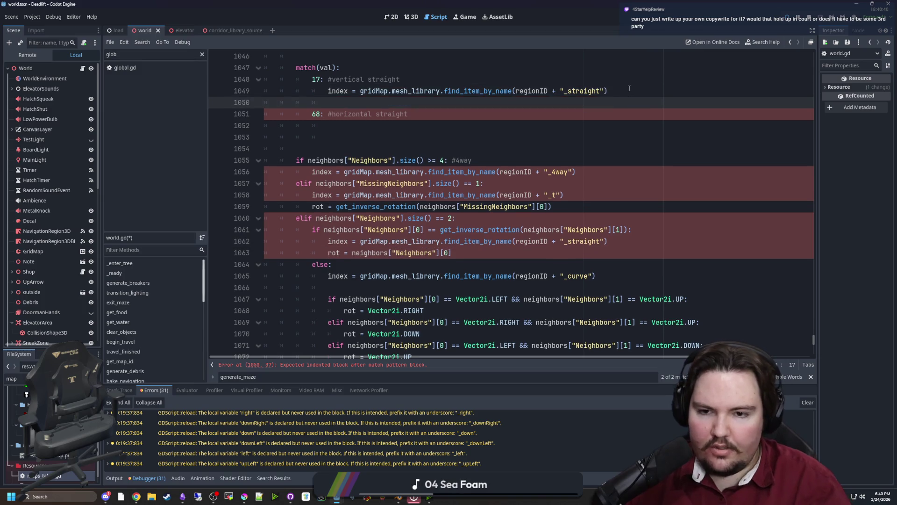
key("ctrl+v")
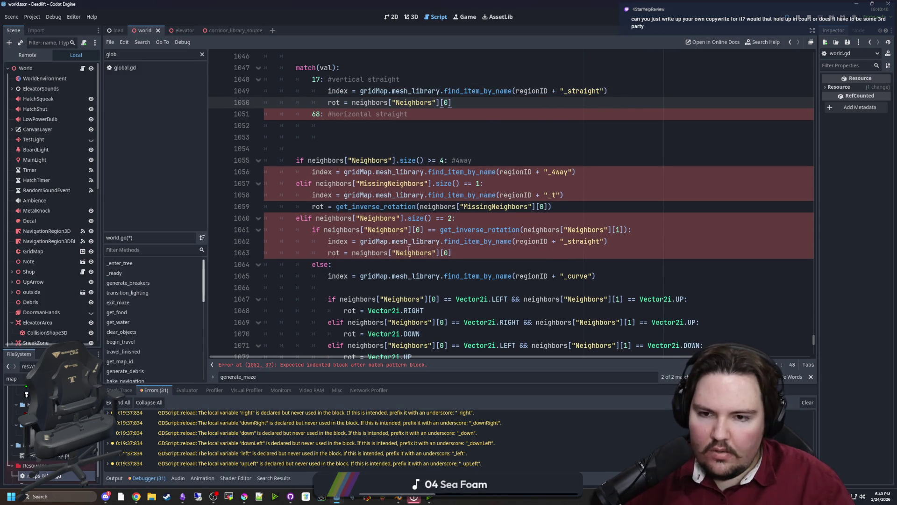
scroll(410, 250, "up", 3)
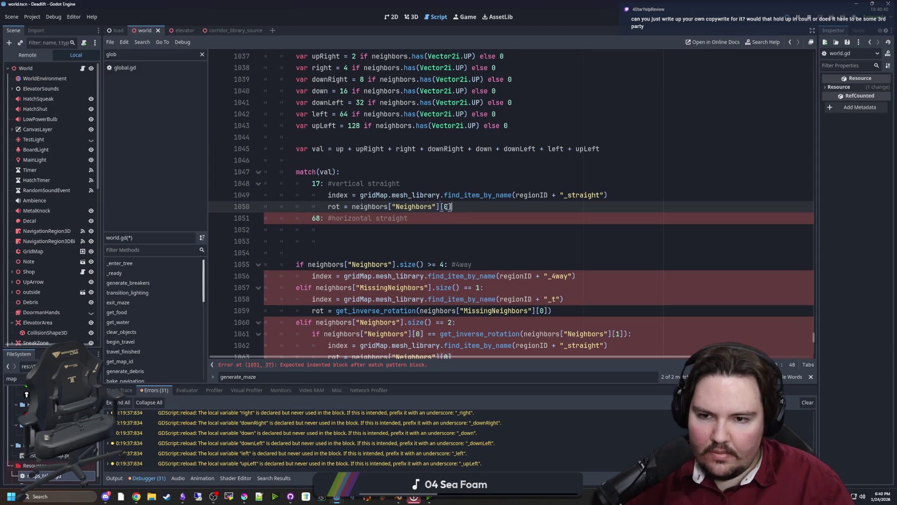
left_click_drag(446, 206, 352, 206)
type("Vector23")
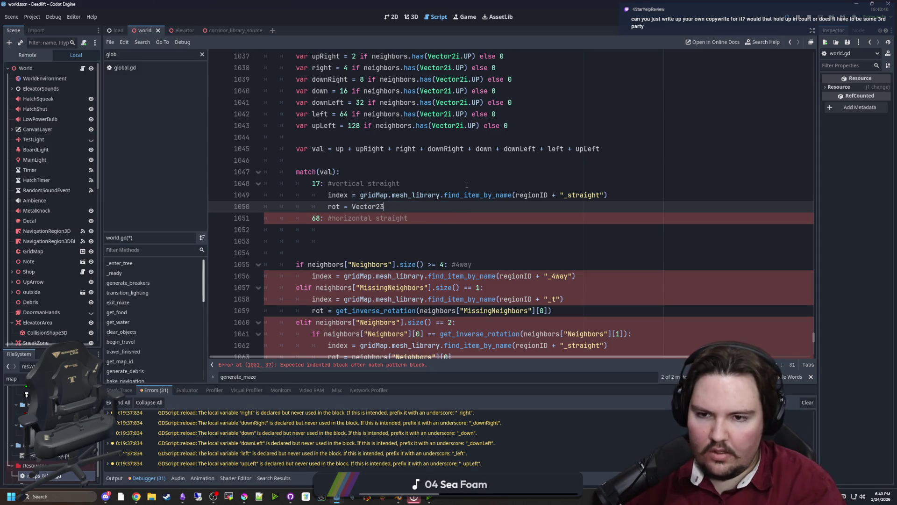
key("BackSpace")
type(".UP")
key("Left")
key("Left")
key("Left")
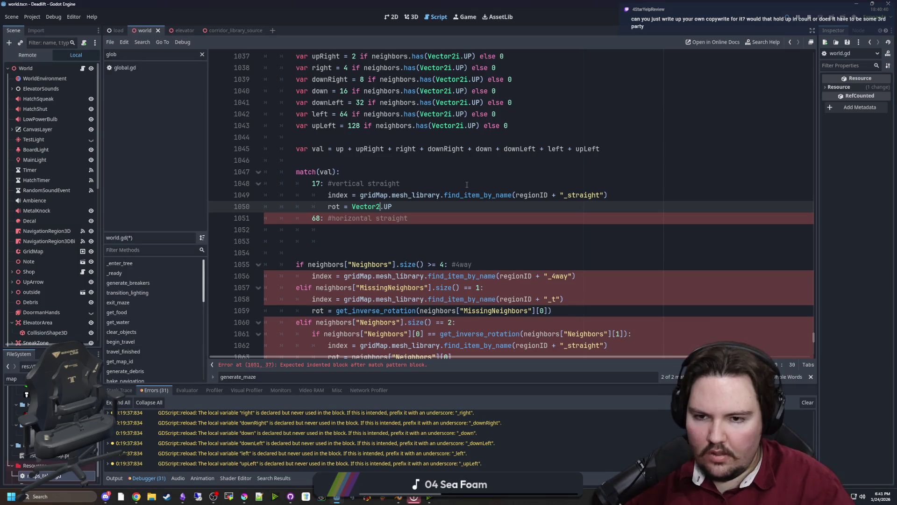
type("i")
scroll(462, 178, "down", 3)
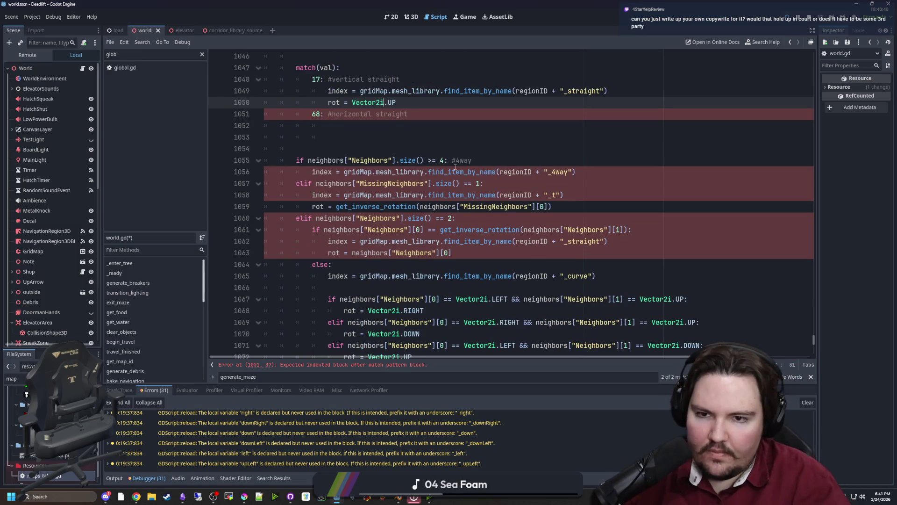
scroll(455, 167, "up", 3)
Step: Copy both lines into the horizontal (68) case with rotation changed to Vector2i.LEFT
mouse_move(396, 207)
left_mouse_down()
mouse_move(280, 183)
mouse_move(265, 195)
left_mouse_up()
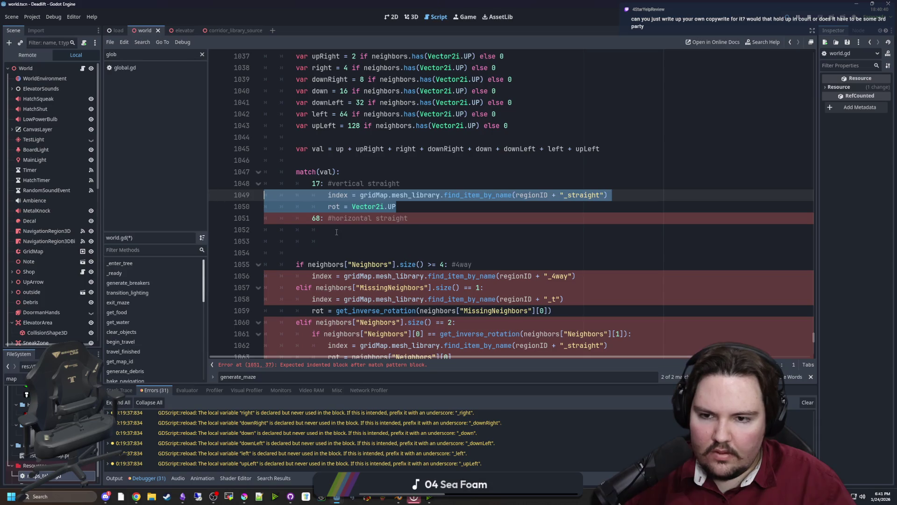
key("ctrl+c")
left_click(336, 232)
key("ctrl+v")
key("BackSpace")
key("BackSpace")
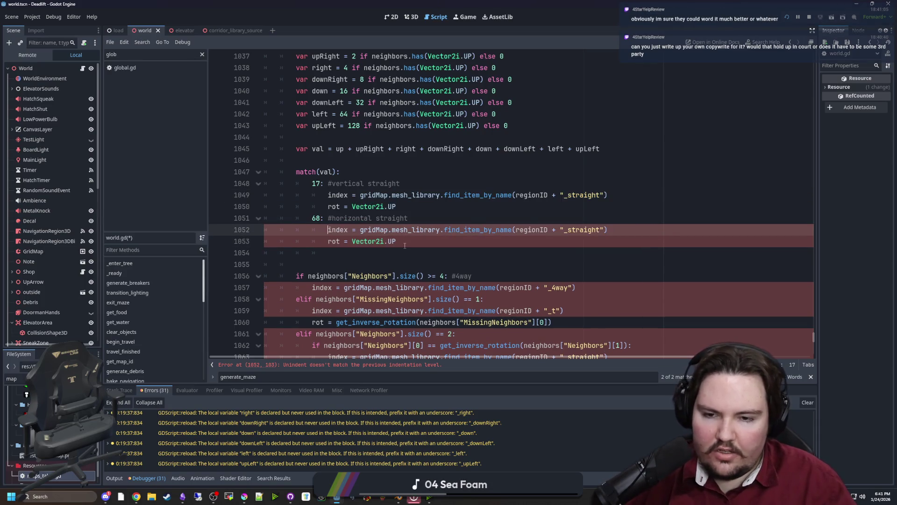
left_click(404, 241)
key("BackSpace")
key("BackSpace")
type("LEFT")
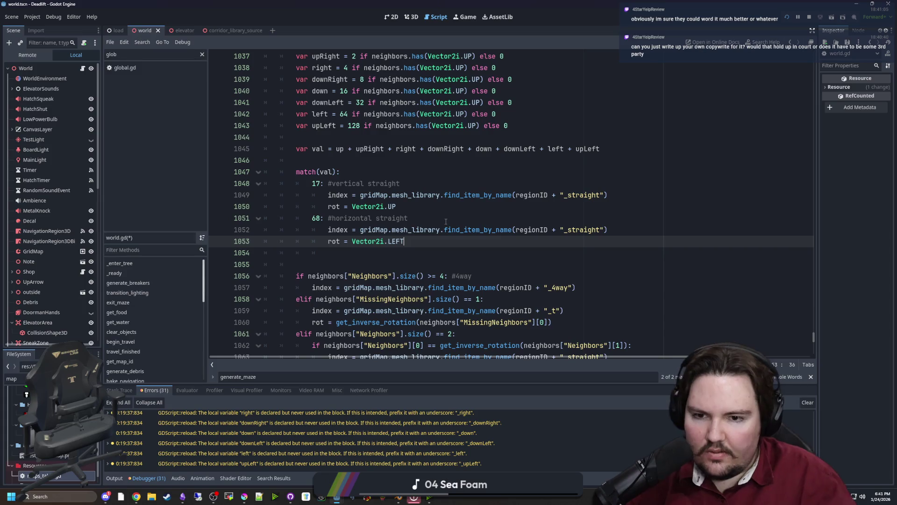
Step: Comment out the old if/elif neighbor block and save the script
scroll(446, 221, "down", 5)
left_click(425, 314)
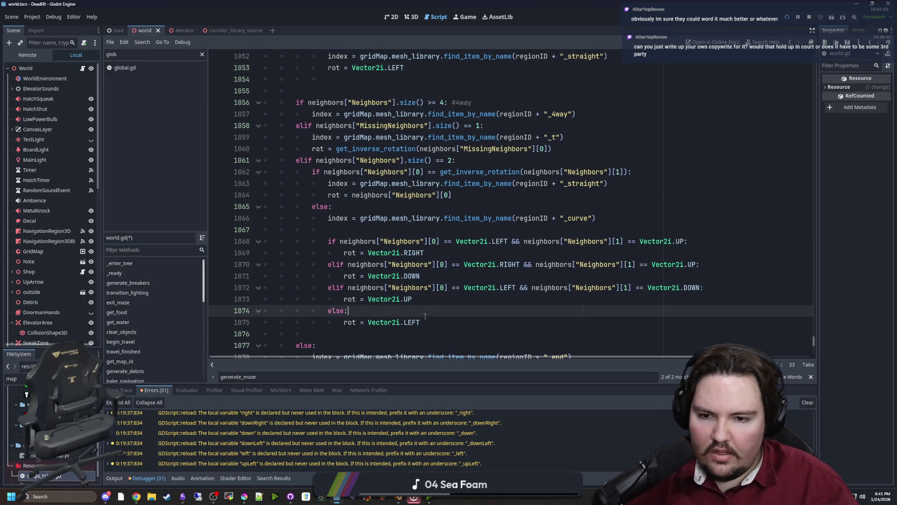
scroll(426, 316, "down", 4)
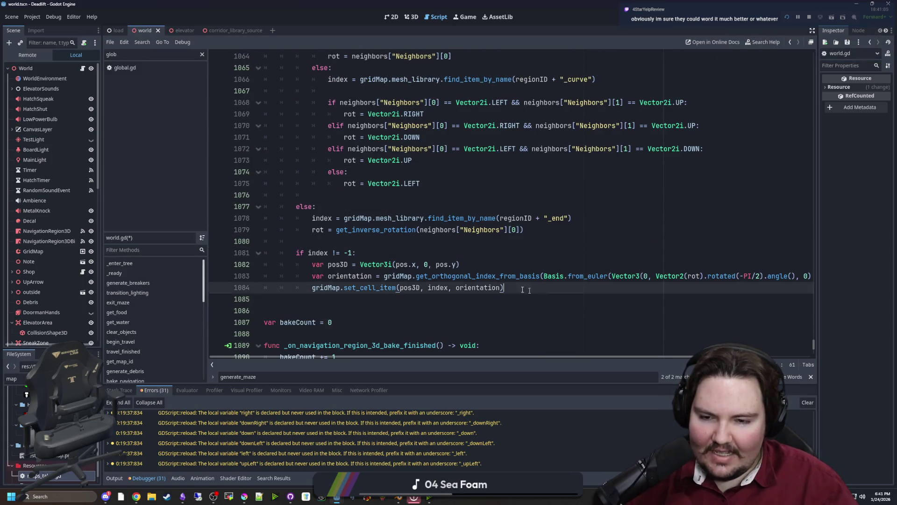
left_click_drag(514, 287, 297, 253)
left_click(325, 252)
scroll(391, 259, "up", 2)
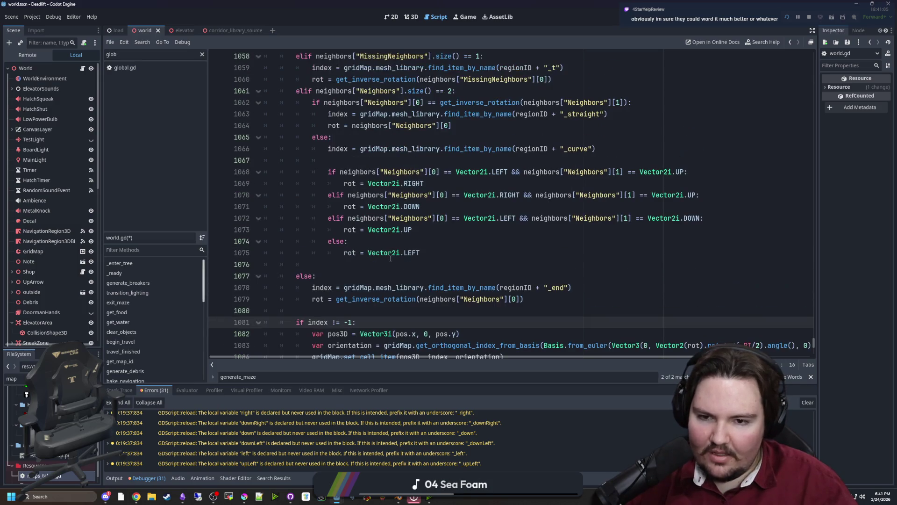
mouse_move(562, 297)
left_mouse_down()
mouse_move(299, 287)
mouse_move(290, 275)
mouse_move(286, 183)
mouse_move(255, 160)
mouse_move(252, 167)
left_mouse_up()
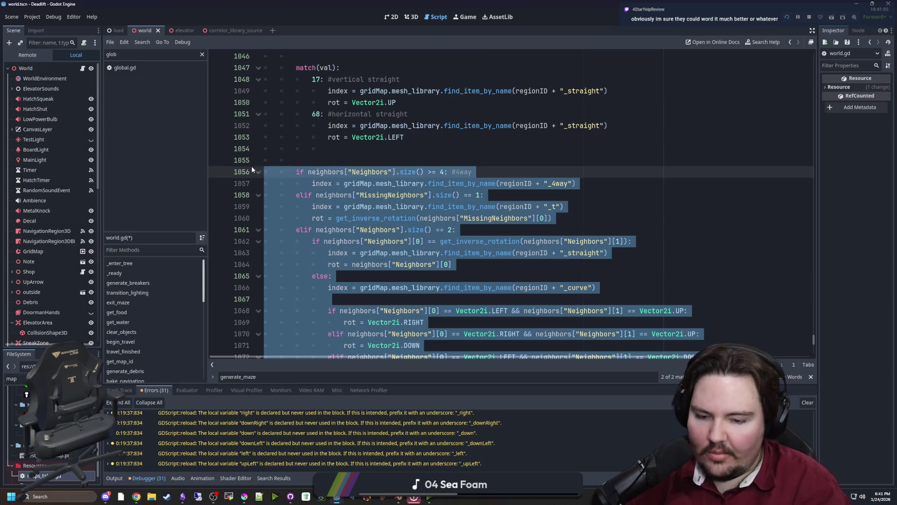
key("ctrl+k")
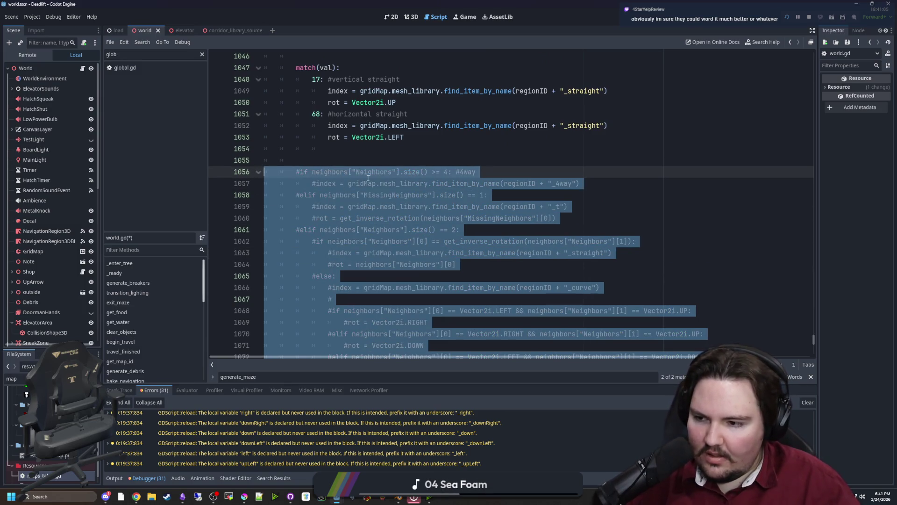
left_click(368, 172)
key("Up")
key("Up")
key("ctrl+s")
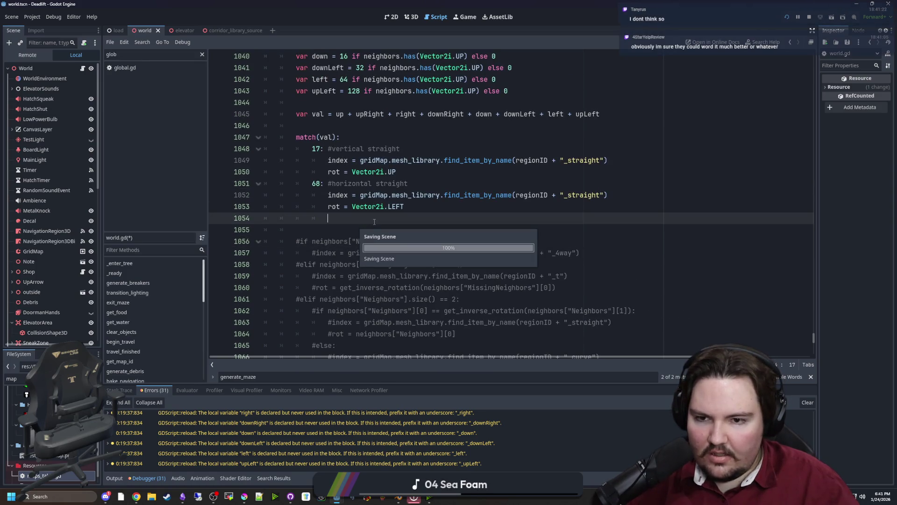
Step: Run the project to its main menu, then bring up the browser on the USPTO homepage
left_click(787, 17)
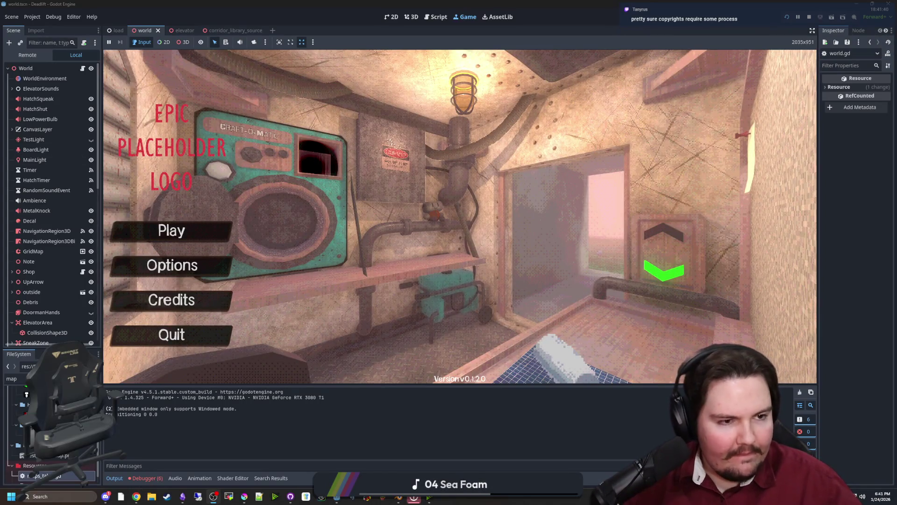
left_click(136, 497)
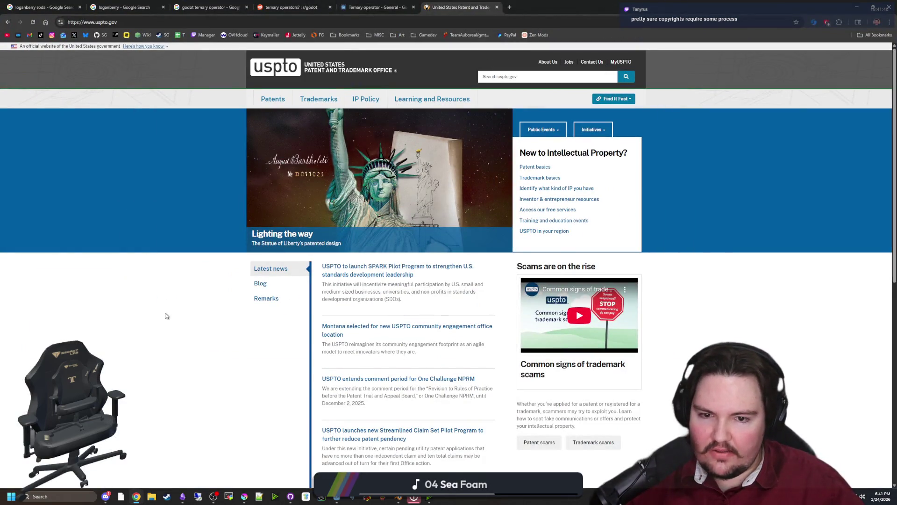
scroll(524, 296, "down", 5)
scroll(524, 297, "down", 3)
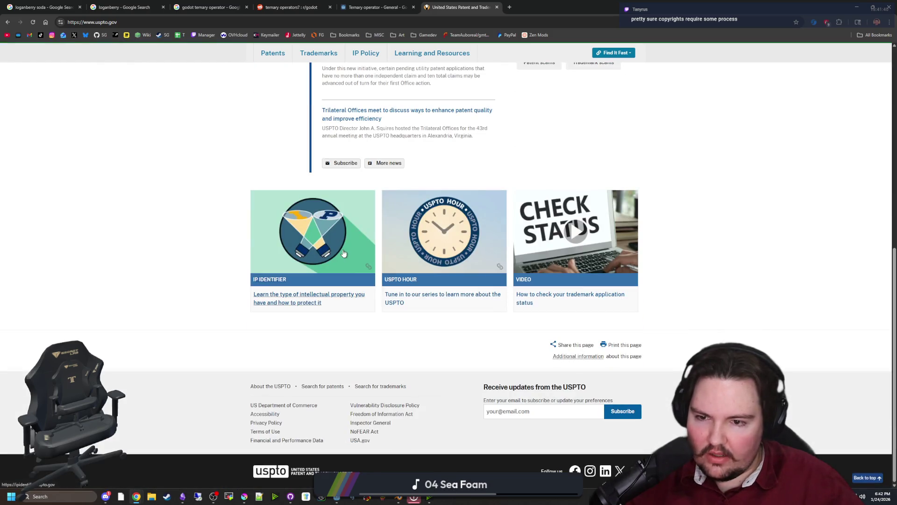
scroll(450, 285, "up", 8)
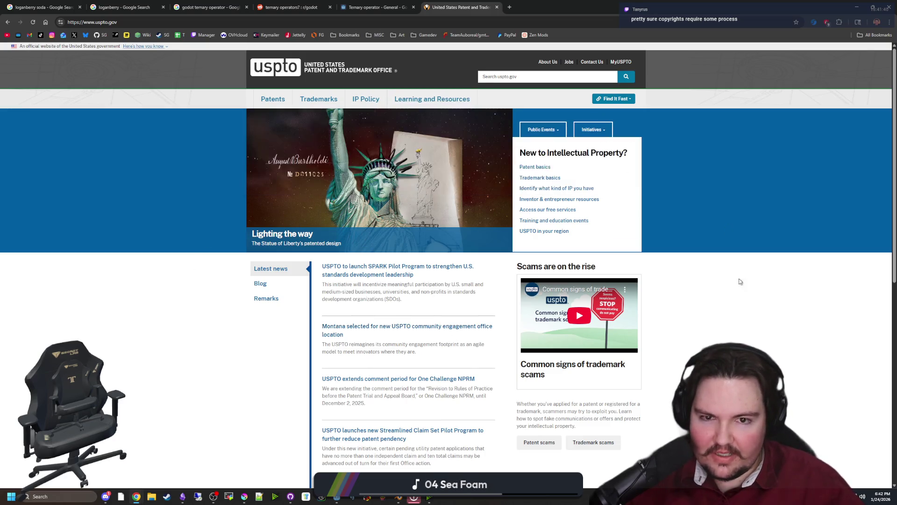
mouse_move(271, 99)
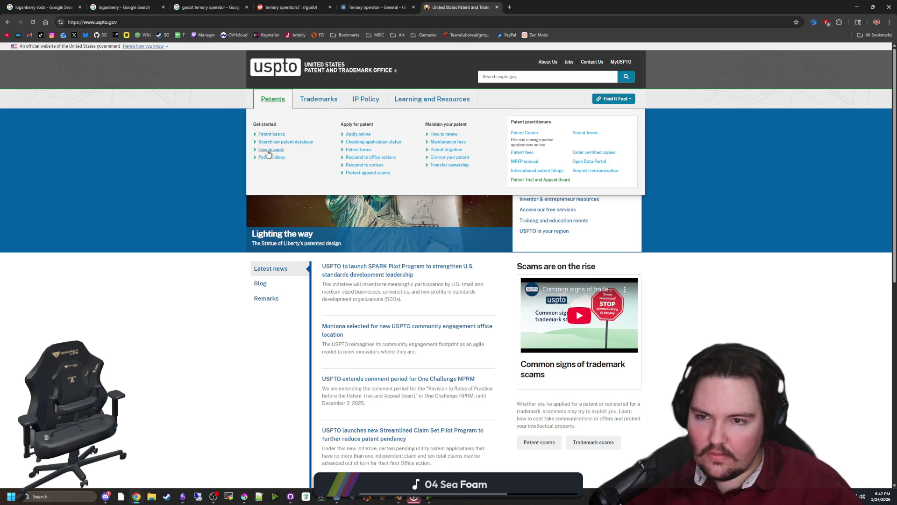
left_click(282, 143)
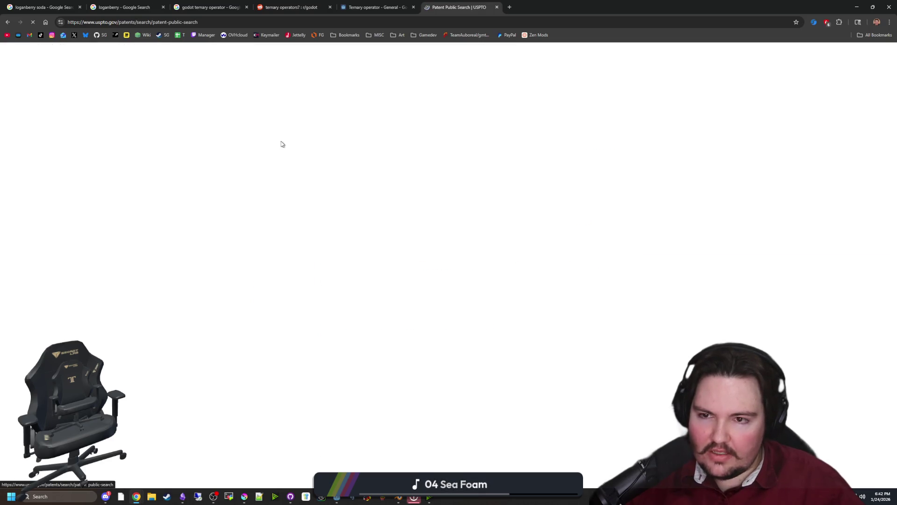
left_click(287, 229)
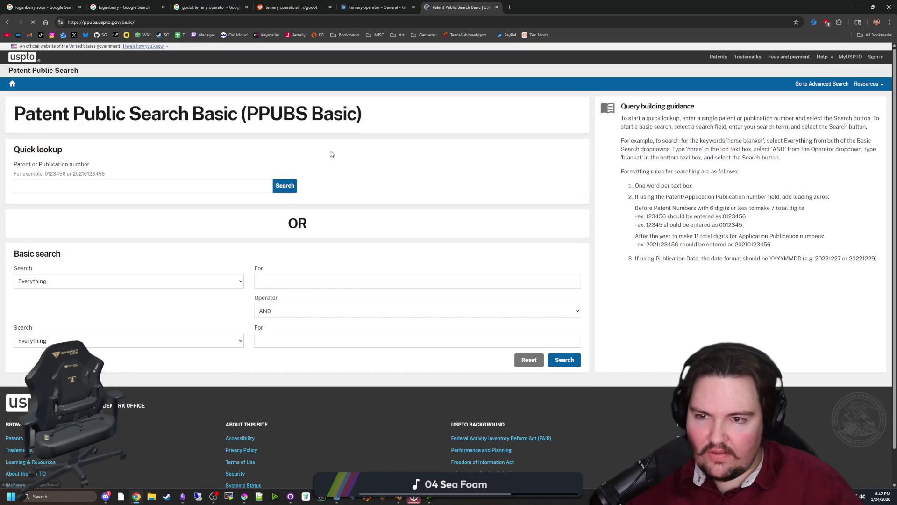
left_click(108, 185)
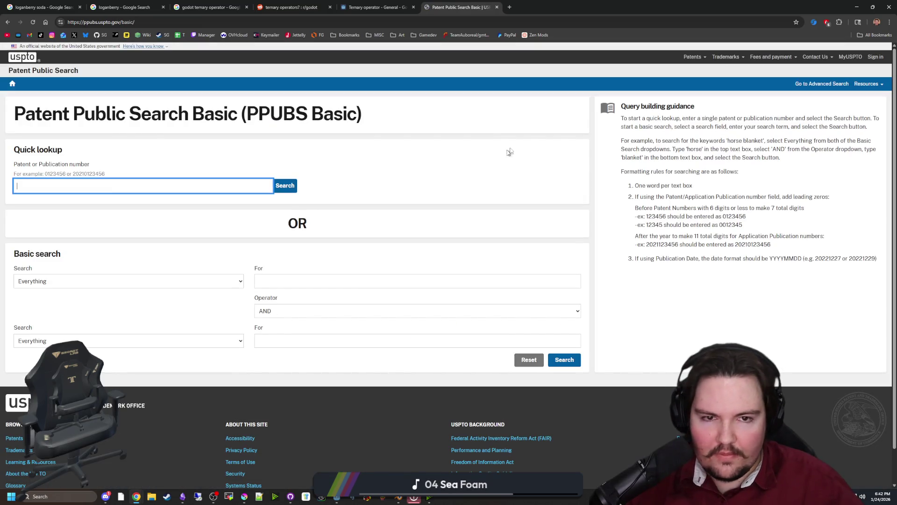
key("alt+Tab")
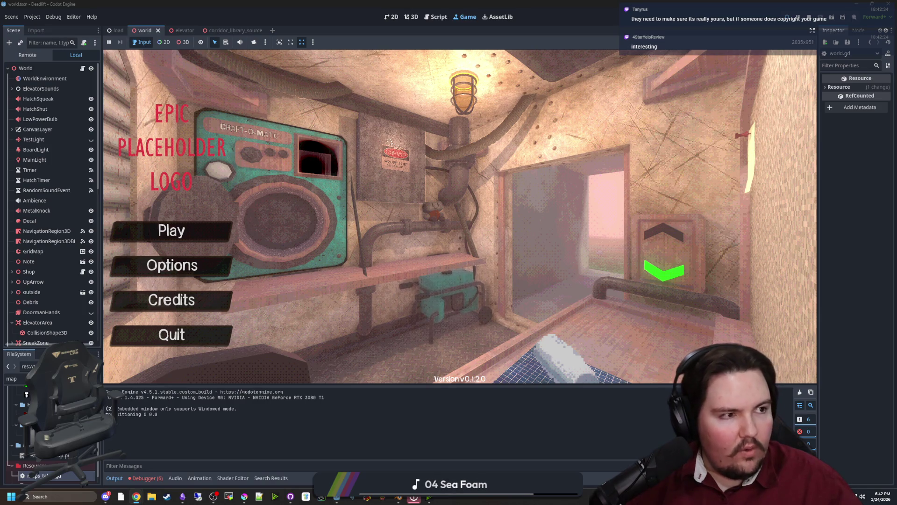
key("alt+Tab")
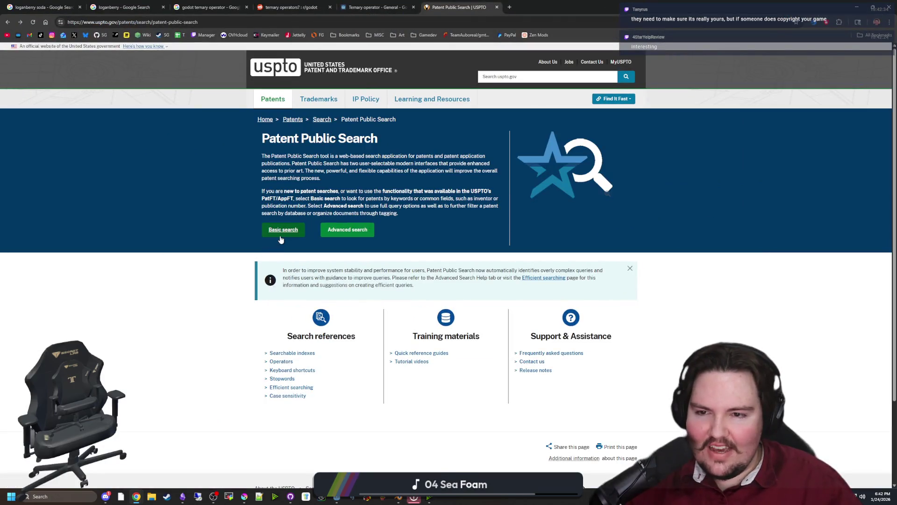
left_click(282, 236)
key("alt+Tab")
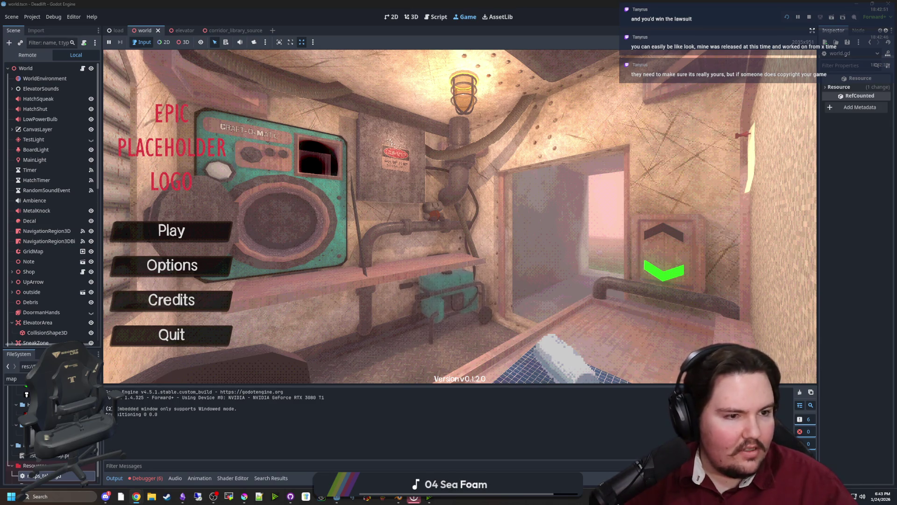
Step: Open Registration > Registration Portal on the Copyright Office site and start the eCO login
key("ctrl+super+Right")
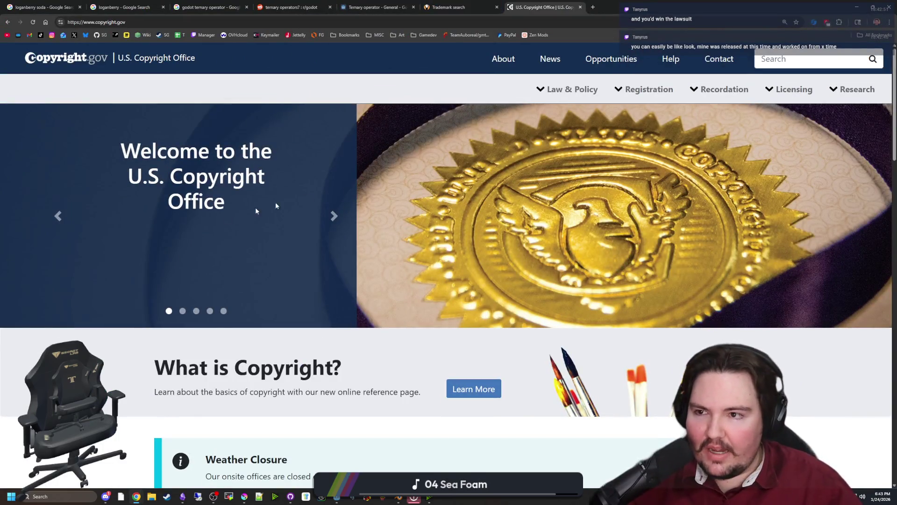
scroll(627, 201, "down", 3)
scroll(628, 200, "down", 5)
scroll(689, 186, "up", 8)
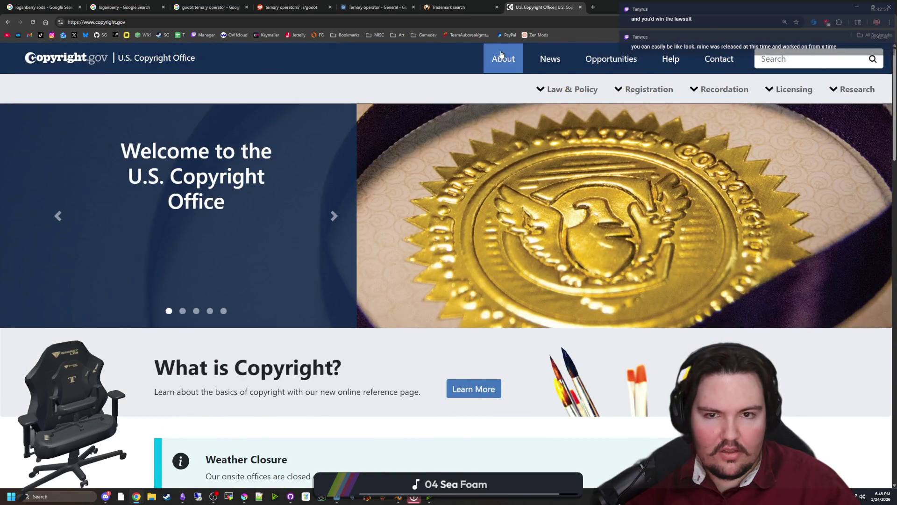
left_click(627, 89)
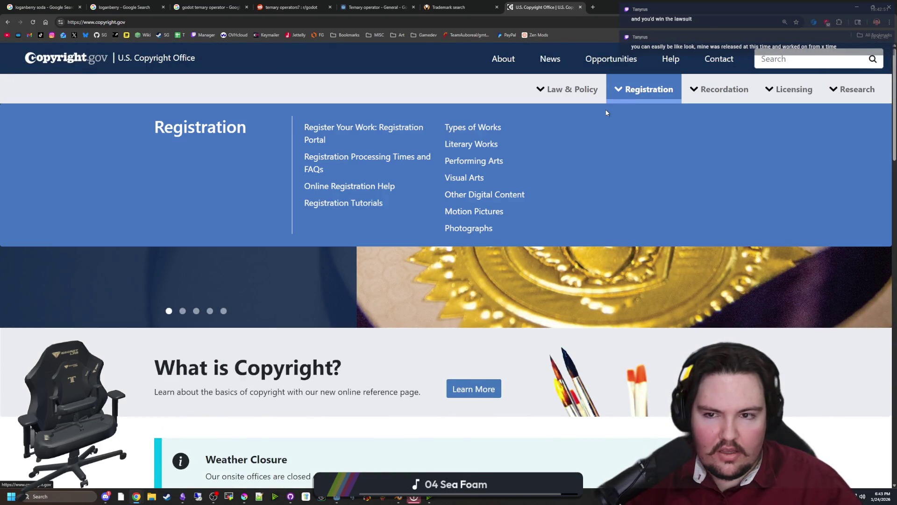
left_click(649, 90)
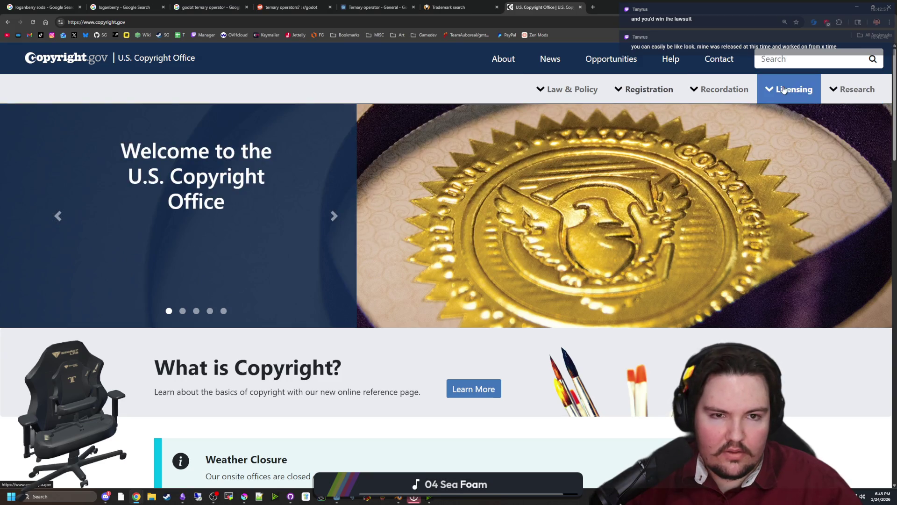
left_click(647, 90)
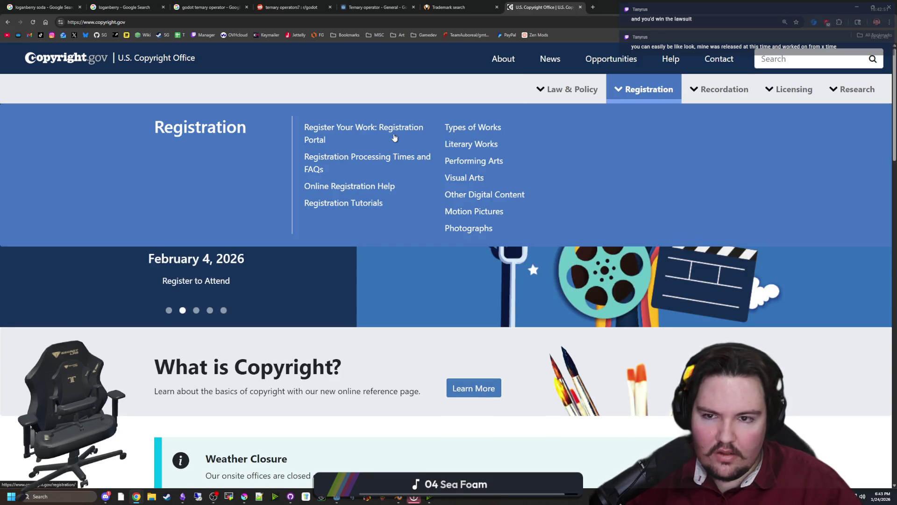
left_click(394, 132)
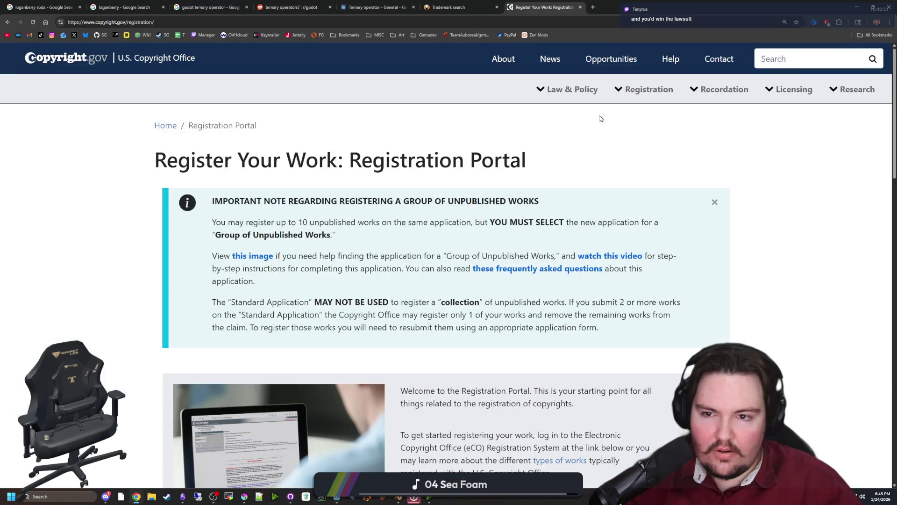
scroll(529, 272, "down", 5)
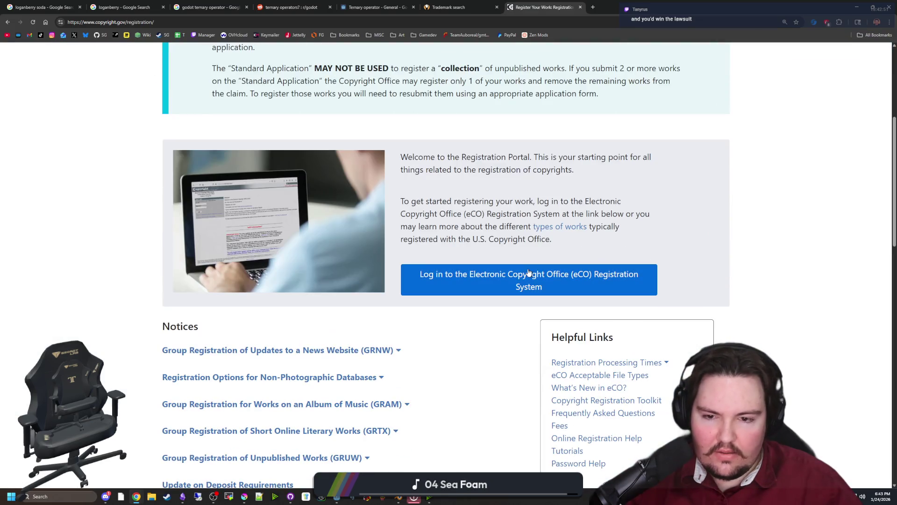
left_click(555, 286)
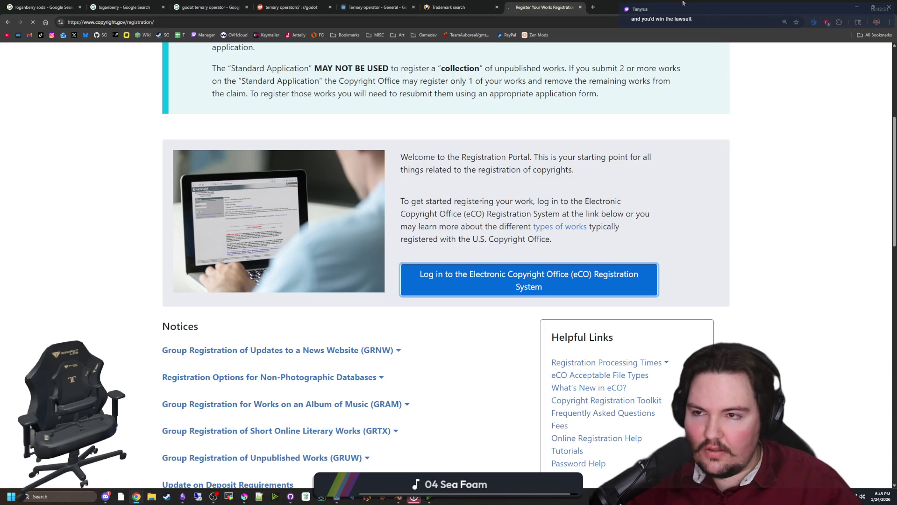
key("alt+Tab")
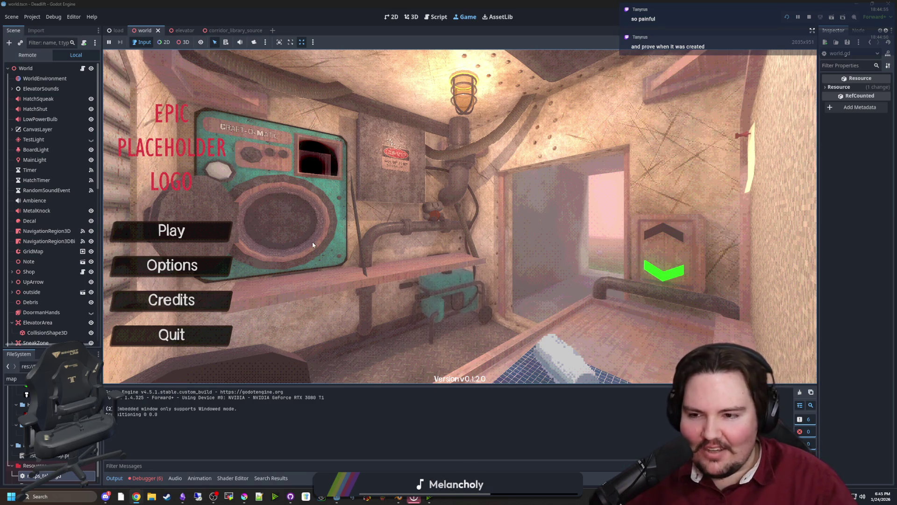
Step: Enter the dwasdwa debug cheat in the game, check the Debugger Errors list, then return to Output
type("dwasdwa")
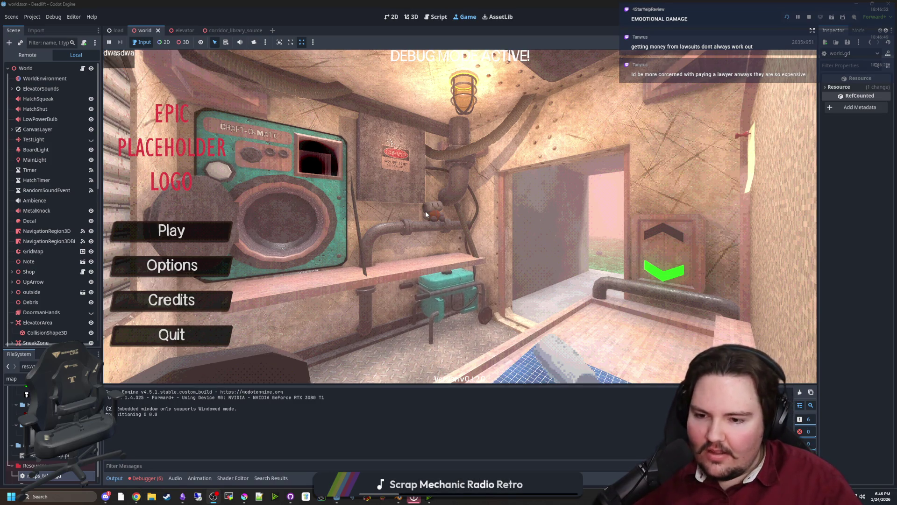
left_click(148, 478)
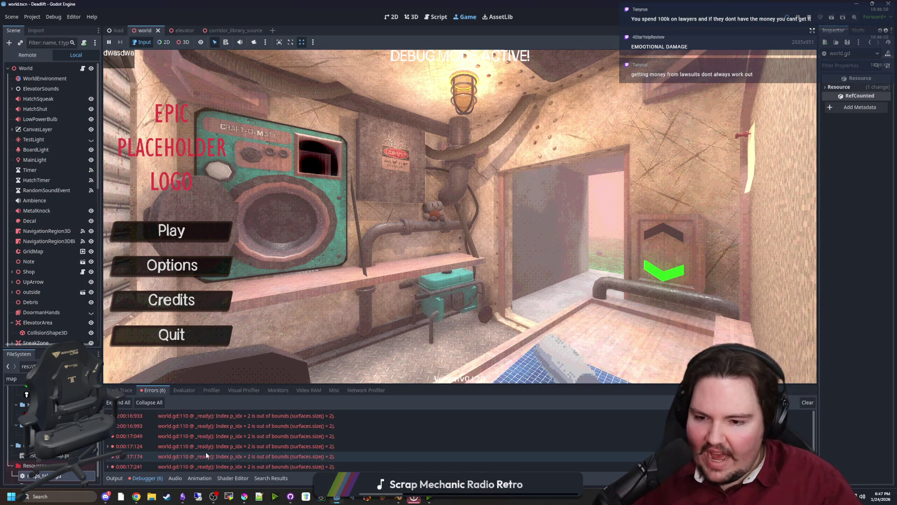
left_click(114, 478)
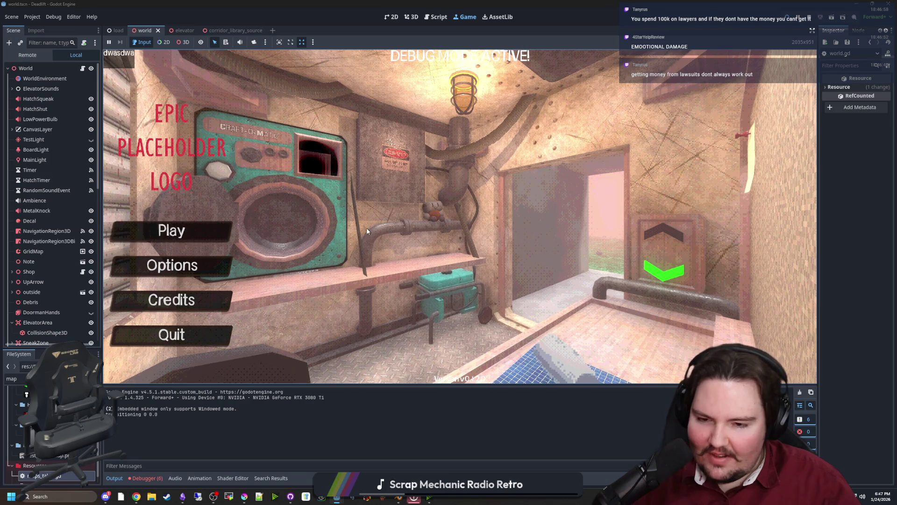
Step: Start playing and walk from the elevator into the breakroom corridor and back
left_click(206, 233)
key("w")
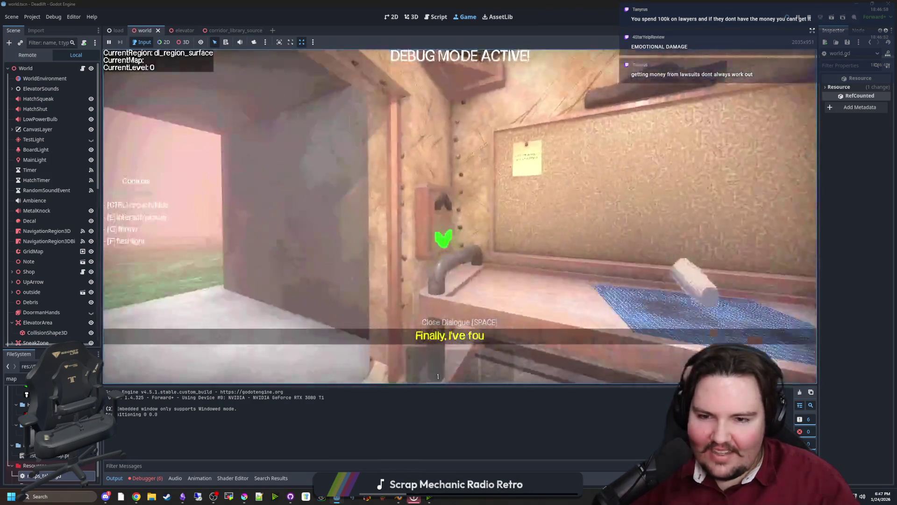
key("w")
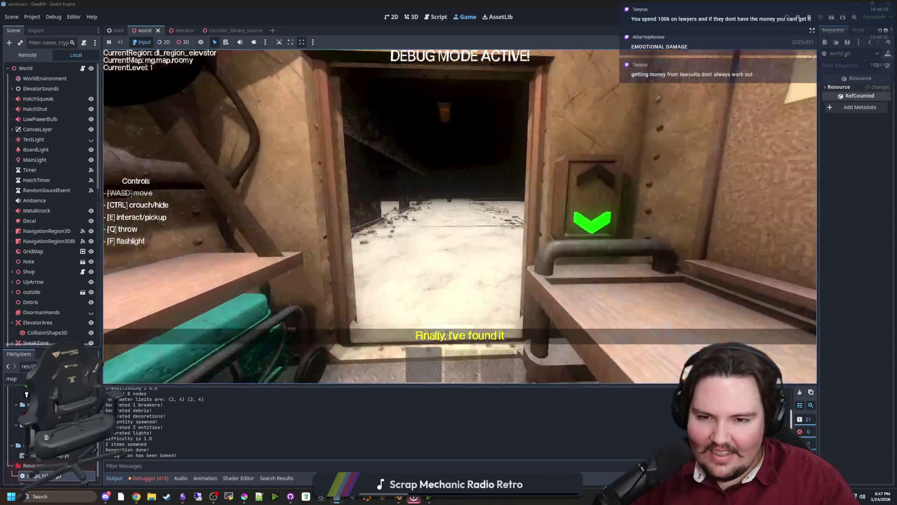
mouse_move(460, 216)
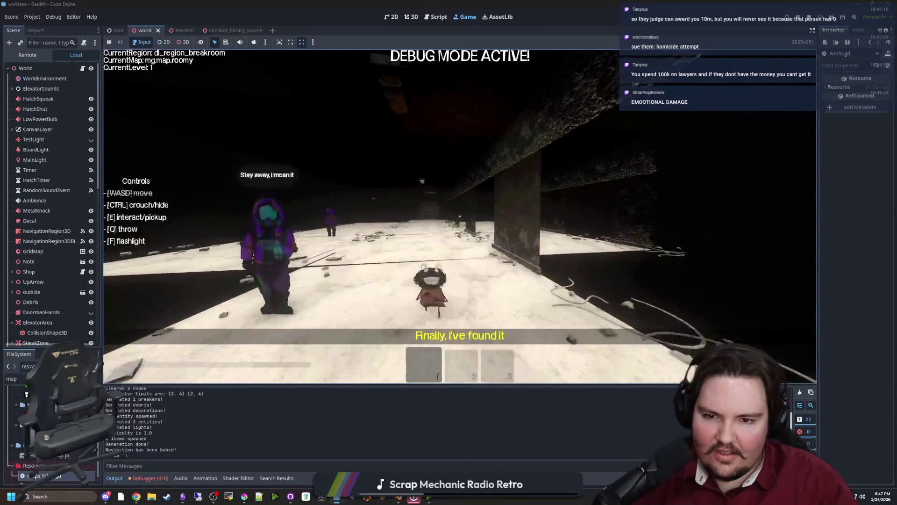
key("w")
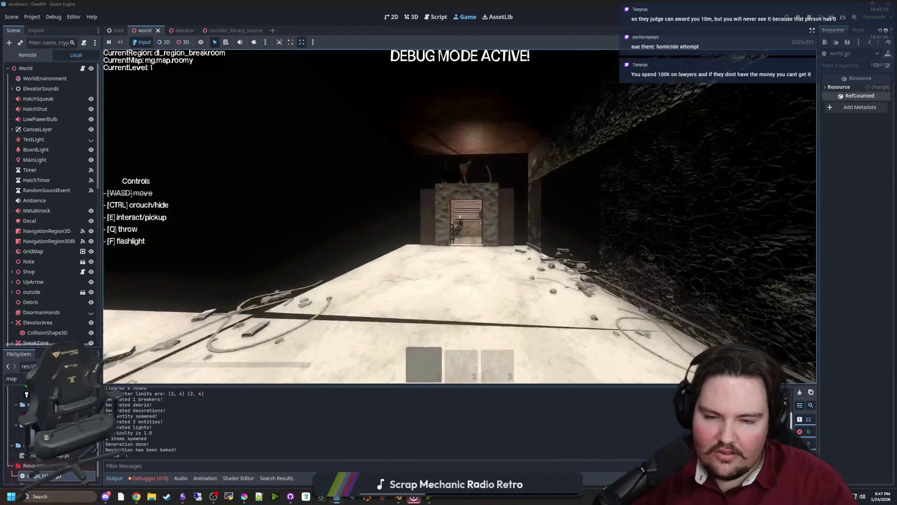
key("w")
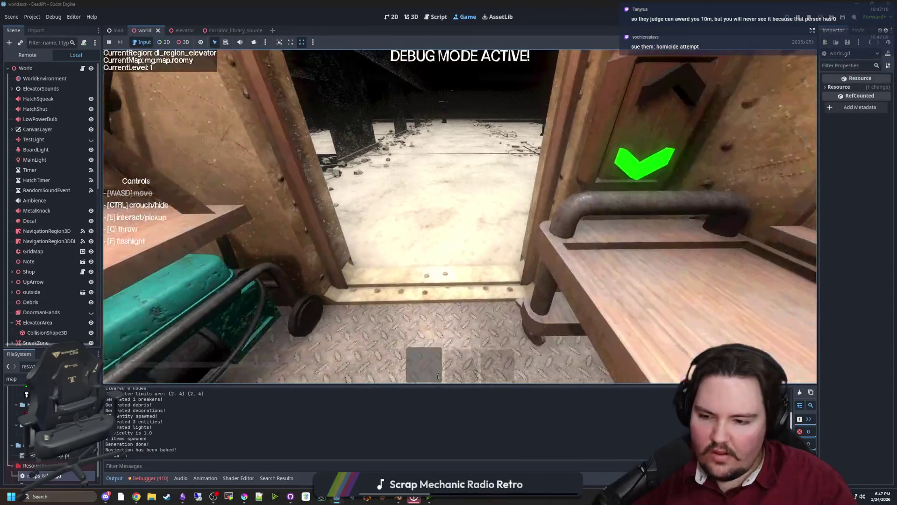
Step: Pause the game and jump to the world.gd line 1042 error from the Debugger Errors list
key("Escape")
left_click(139, 479)
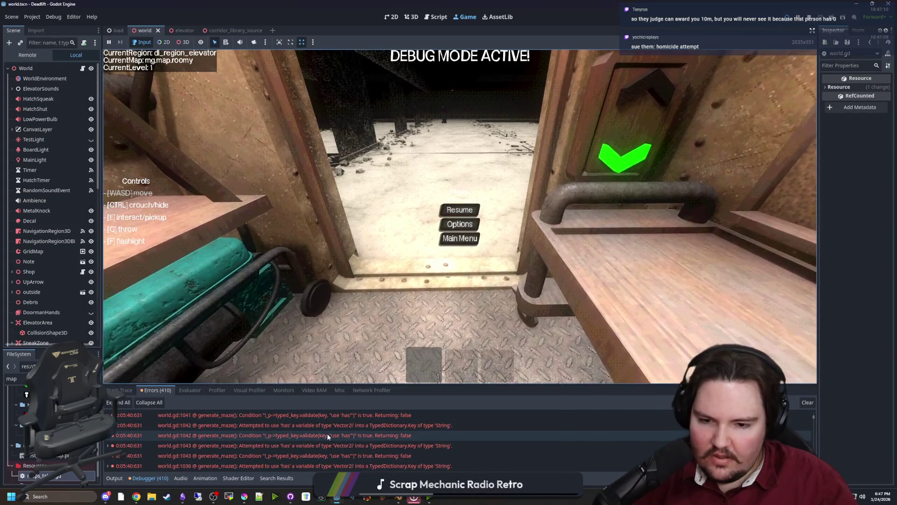
double_click(327, 433)
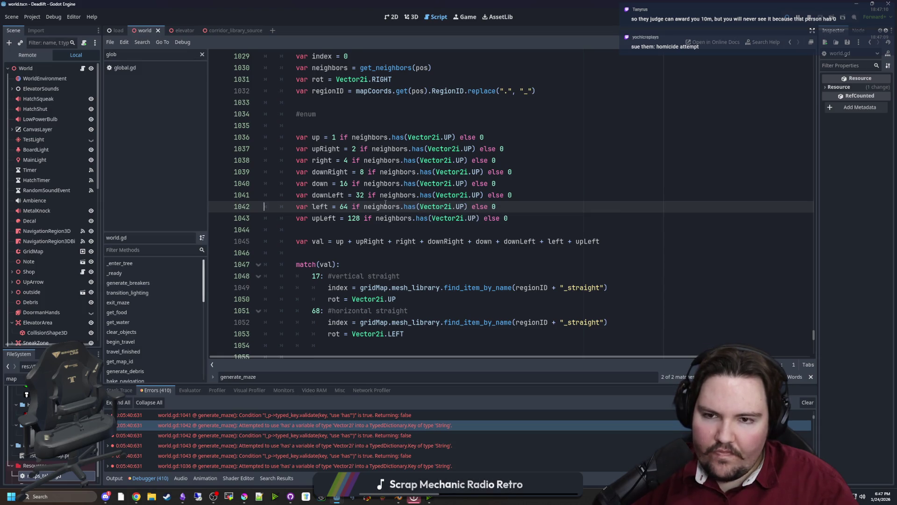
Step: Inspect the get_neighbors definition to see what the neighbors variable holds
scroll(381, 210, "up", 3)
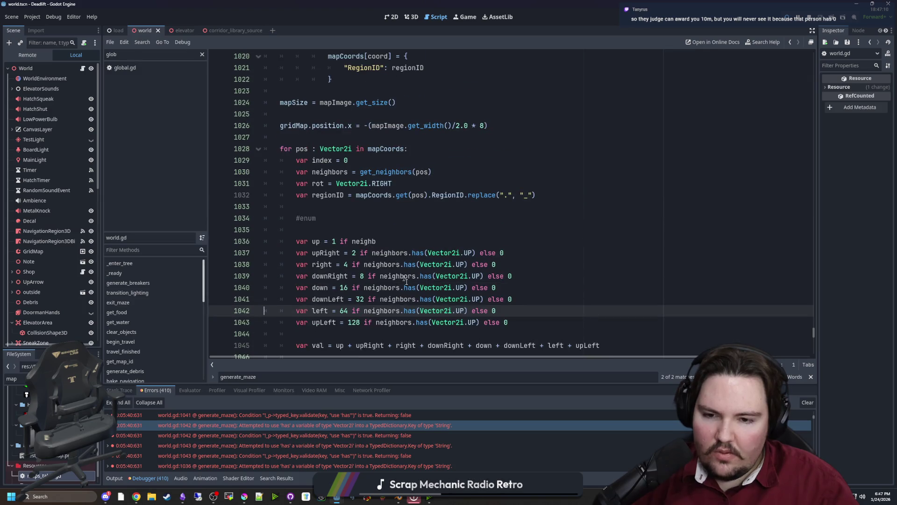
left_click(378, 313)
left_click(380, 318, "ctrl")
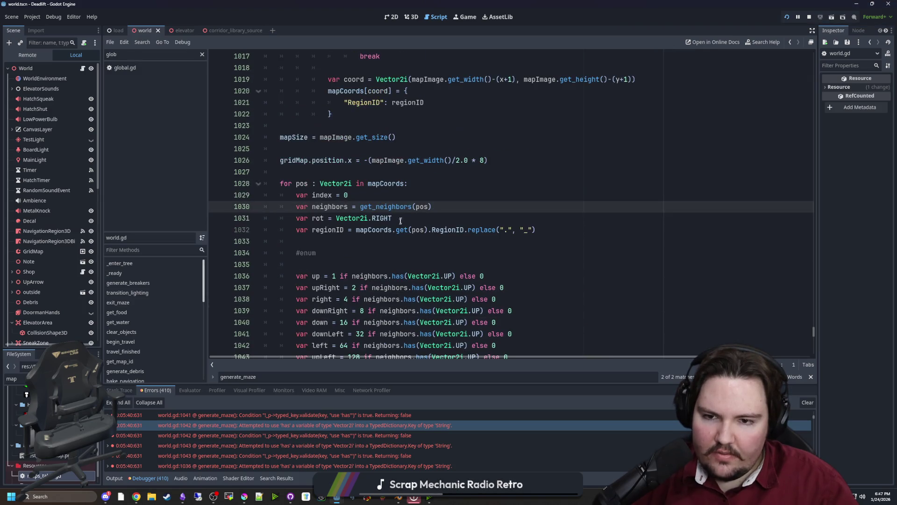
left_click(405, 209, "ctrl")
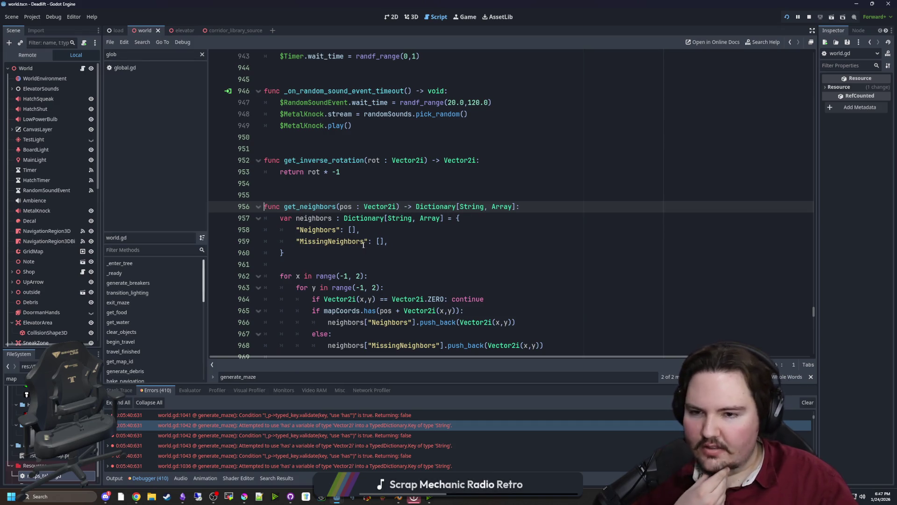
key("alt+Left")
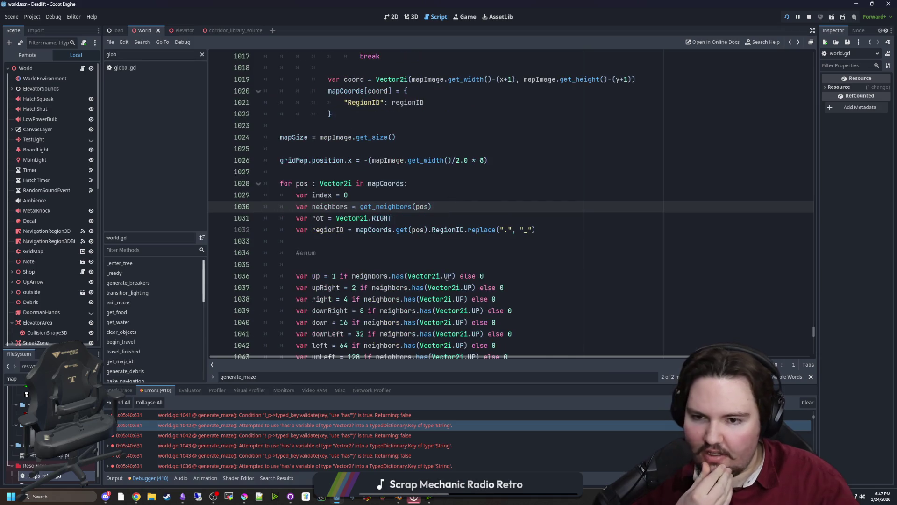
scroll(427, 268, "down", 2)
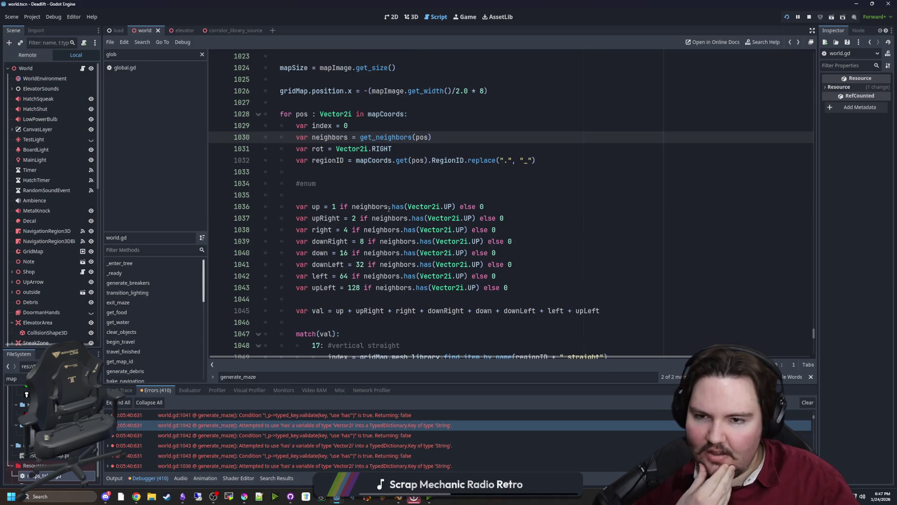
left_click(391, 137, "ctrl")
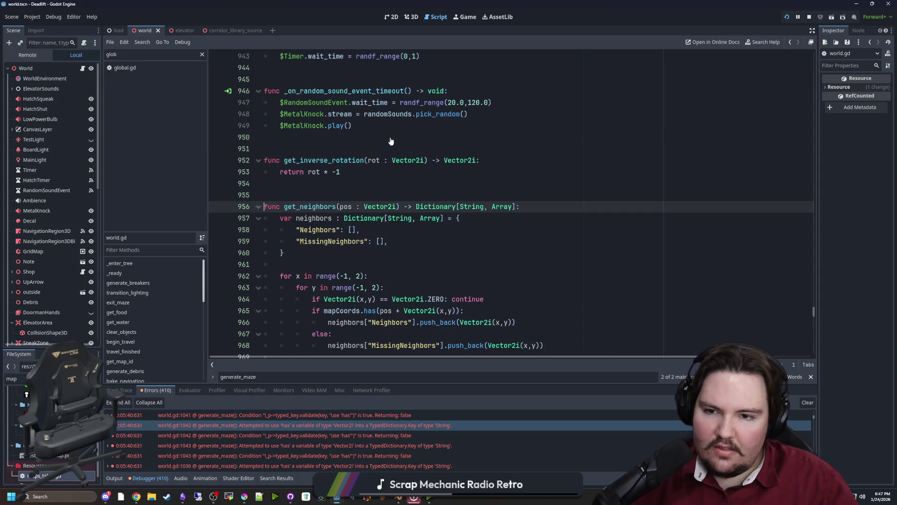
key("alt+Left")
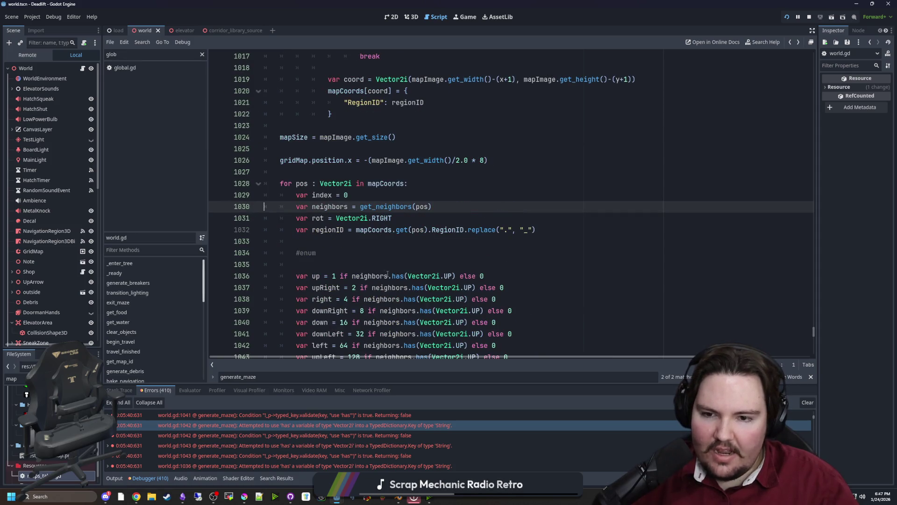
Step: Append .Neighbors to the neighbors check on line 1036 and copy it
left_click(386, 276)
type(".Neighbors")
left_click(422, 260)
left_click(428, 275)
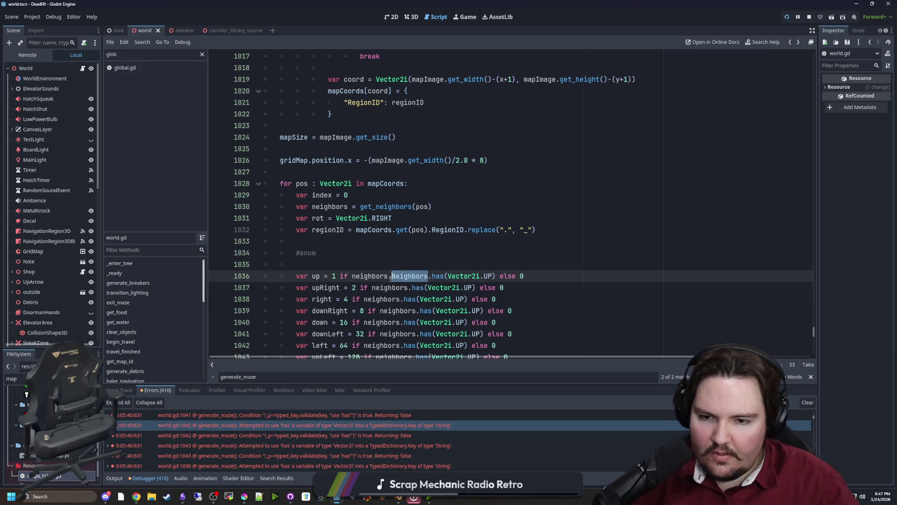
key("ctrl+c")
Step: Paste .Neighbors into the remaining seven direction checks and save world.gd
scroll(400, 266, "down", 1)
left_click(405, 257)
key("ctrl+v")
left_click(409, 269)
key("ctrl+v")
left_click(419, 277)
key("ctrl+v")
left_click(402, 288)
key("ctrl+v")
left_click(417, 299)
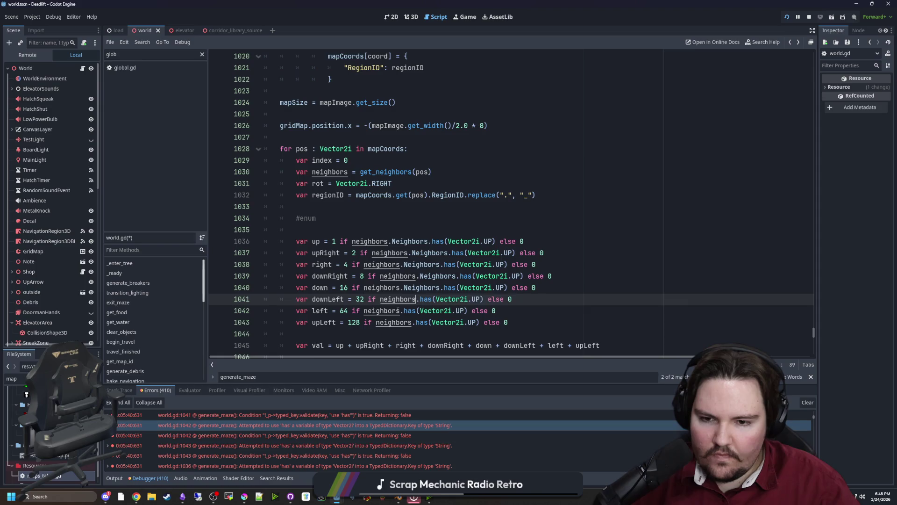
key("ctrl+v")
left_click(398, 310)
key("ctrl+v")
left_click(413, 322)
key("ctrl+v")
left_click(420, 230)
scroll(421, 229, "down", 4)
left_click(422, 198)
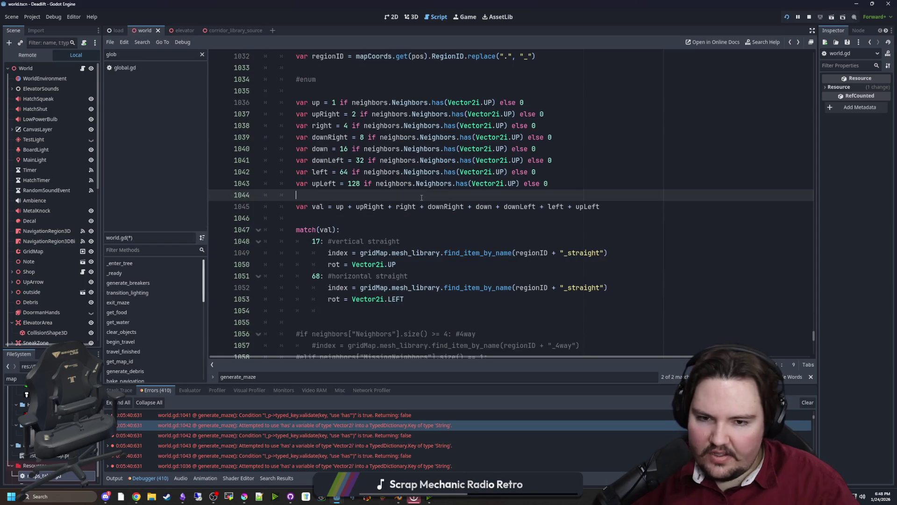
key("ctrl+s")
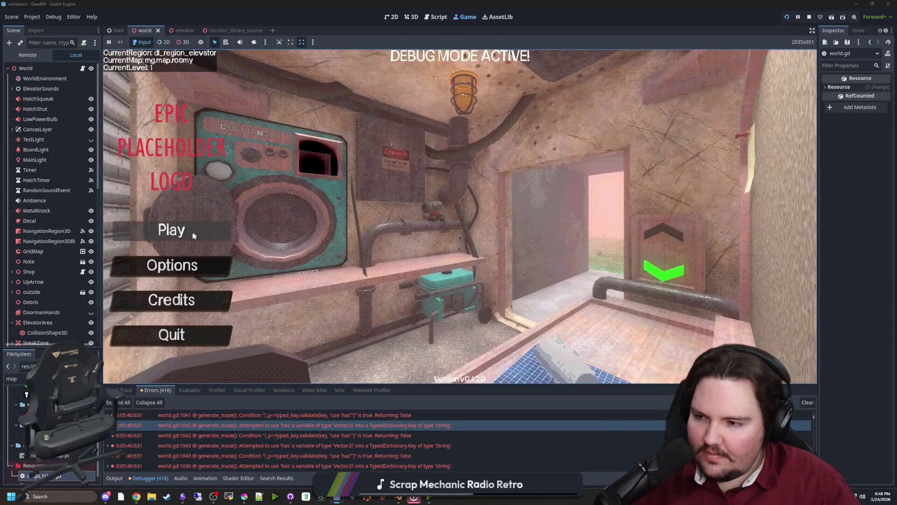
Step: Start the game, ride the elevator to level 1 and walk into the breakroom
key("Return")
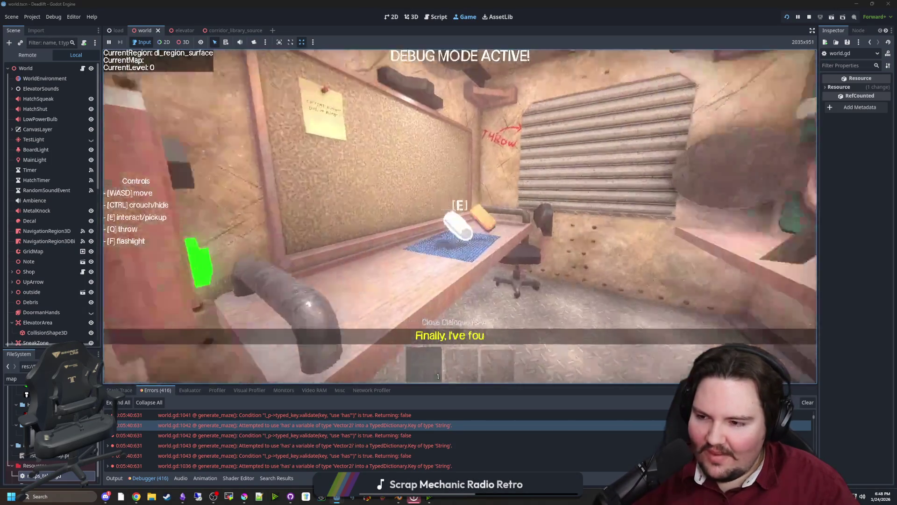
key("e")
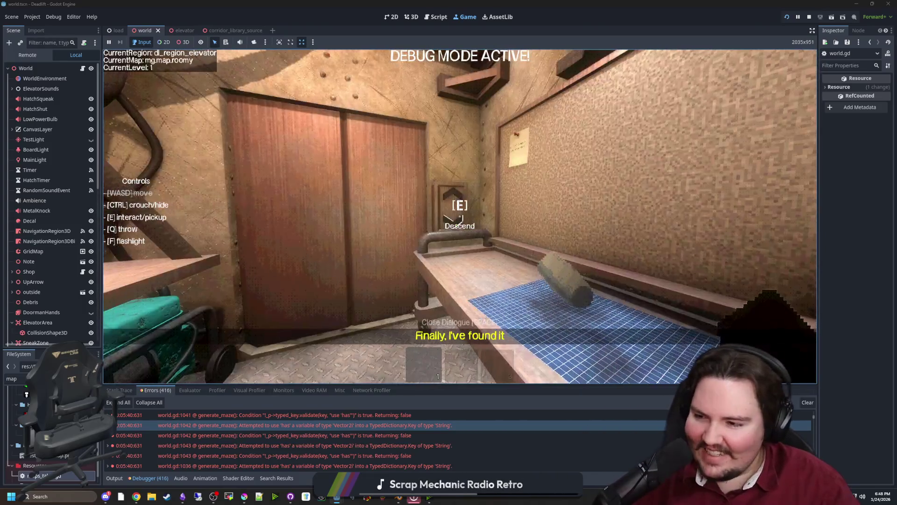
key("w")
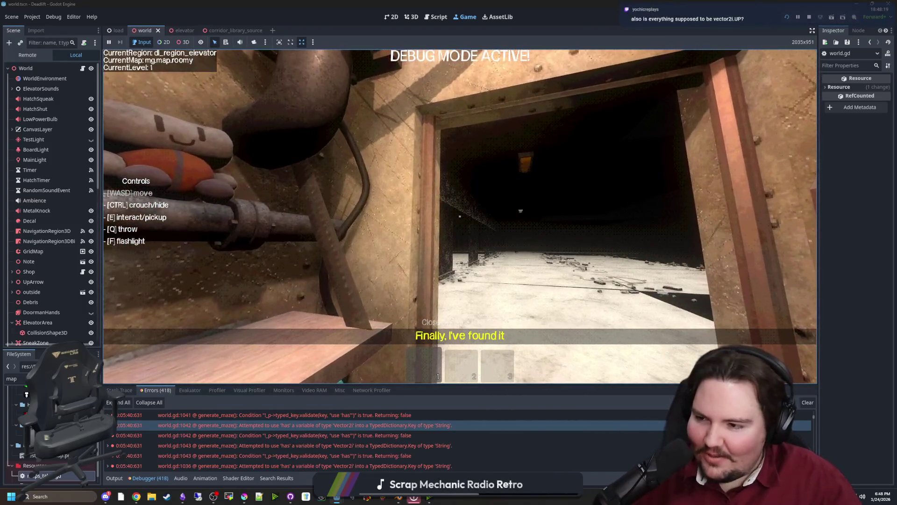
key("w")
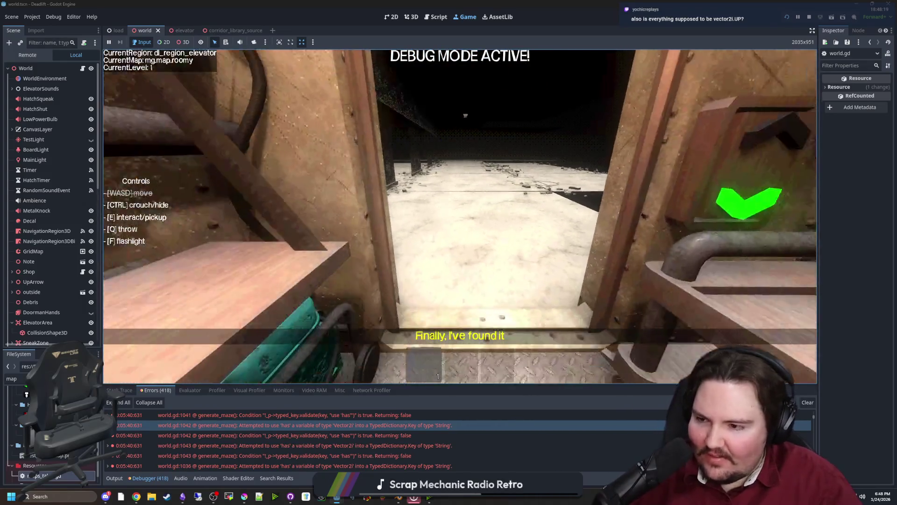
Step: Pause, clear the debugger error list, walk back into the elevator, then return to world.gd
key("Escape")
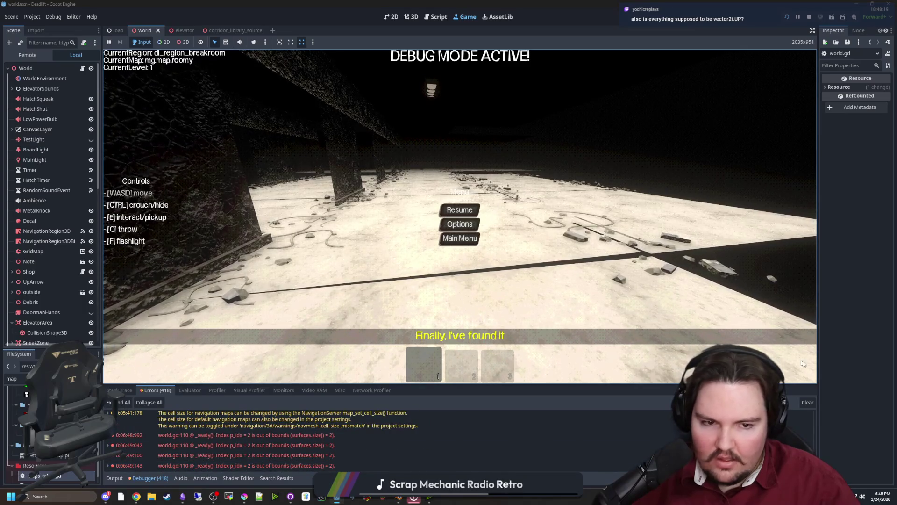
left_click(808, 402)
key("Escape")
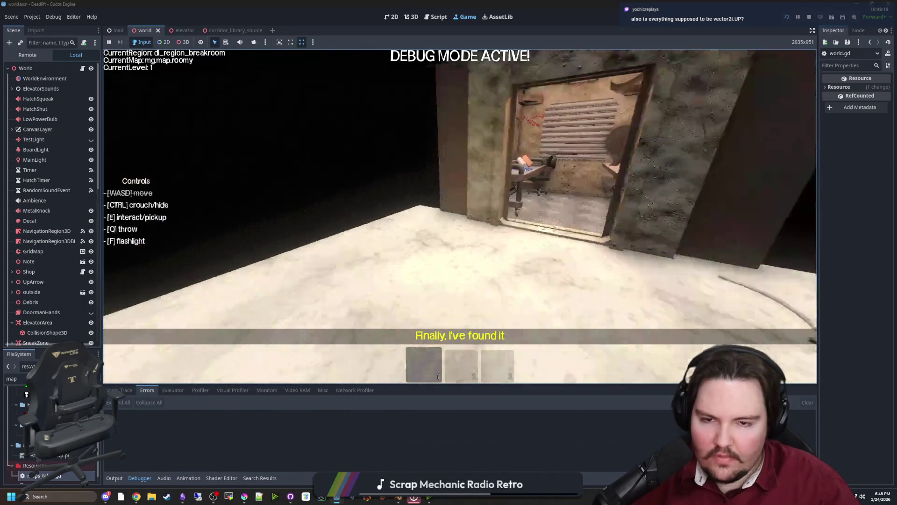
key("w")
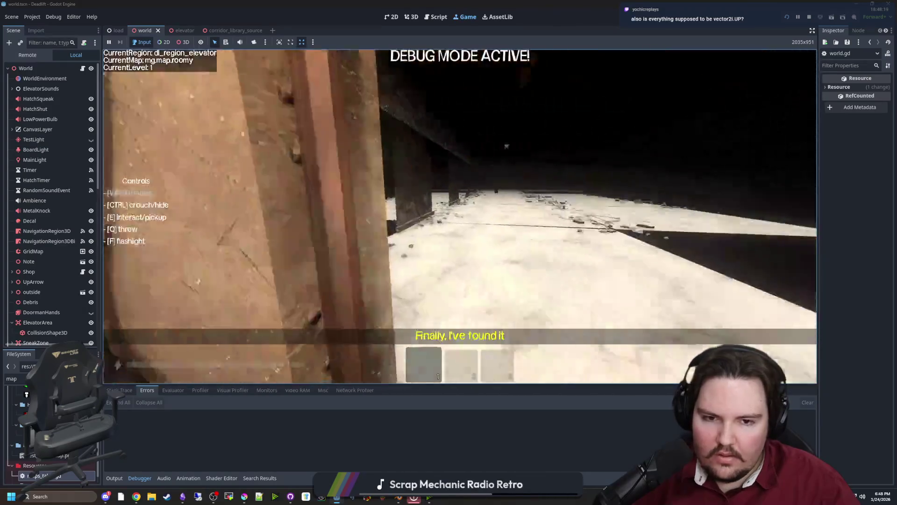
key("Escape")
key("ctrl+F3")
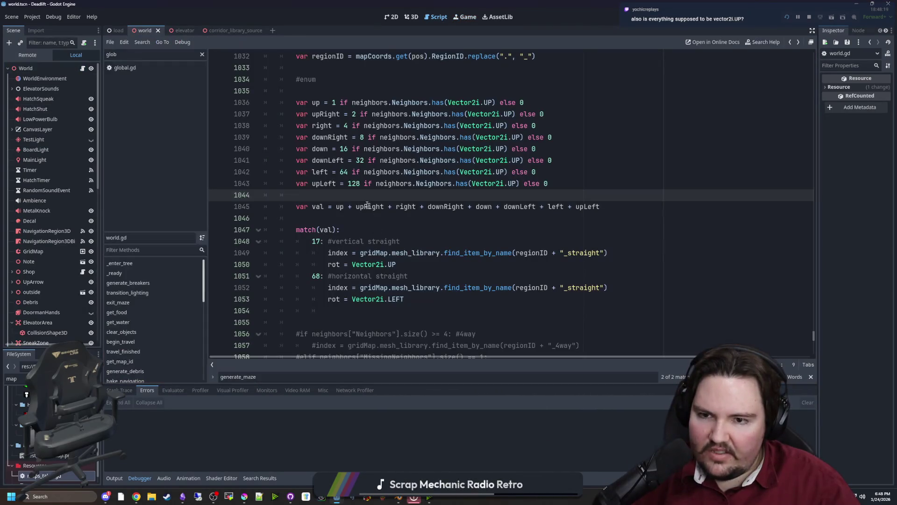
Step: Add print(val) on a new line below the val sum line in world.gd and save
left_click(337, 218)
key("Return")
key("Return")
key("Up")
type("print(val")
left_click(336, 218)
key("ctrl+s")
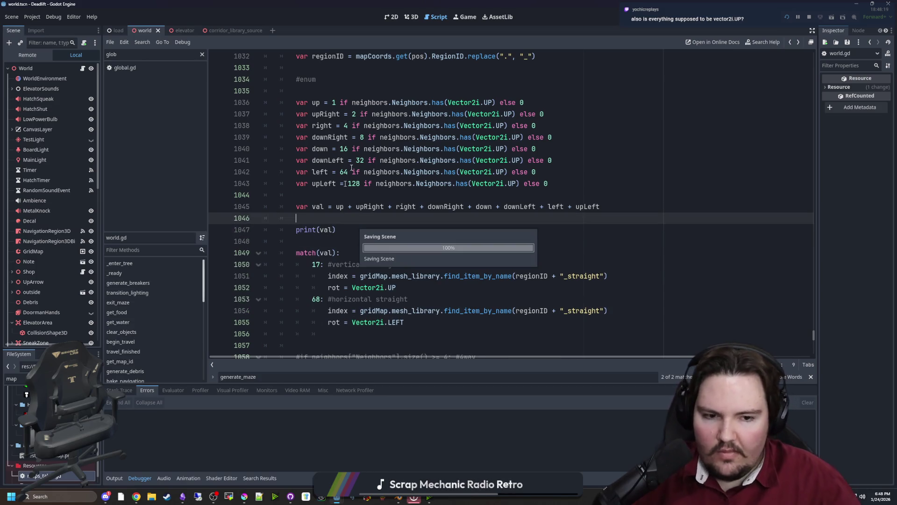
Step: Start a new game from the Main Menu, pause, and read the Output log printing 255
left_click(468, 20)
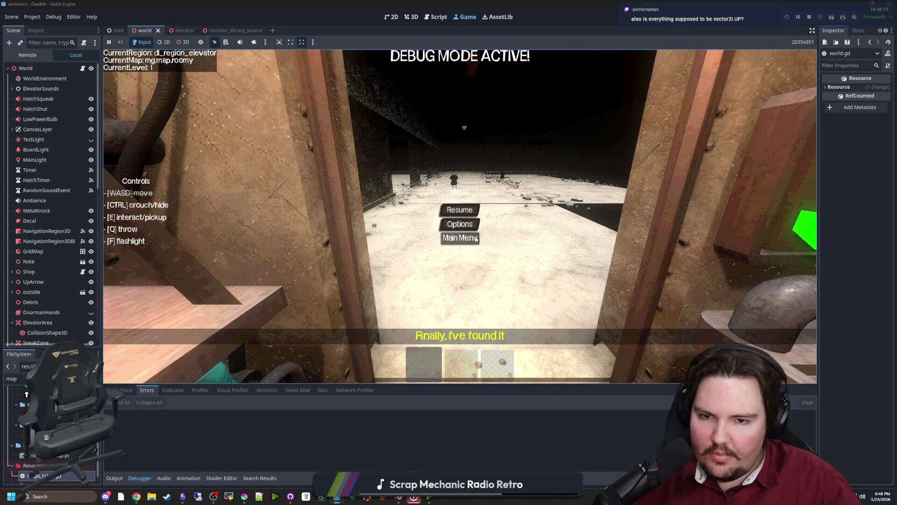
left_click(460, 237)
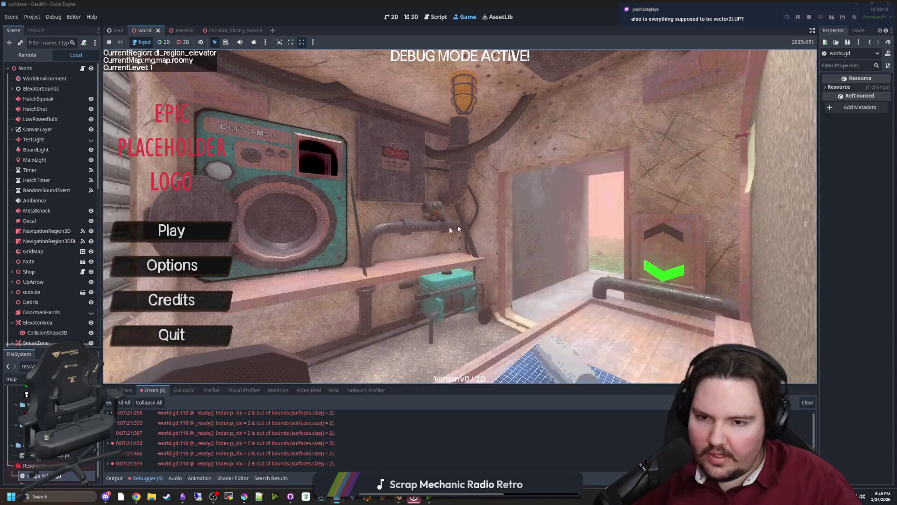
left_click(216, 237)
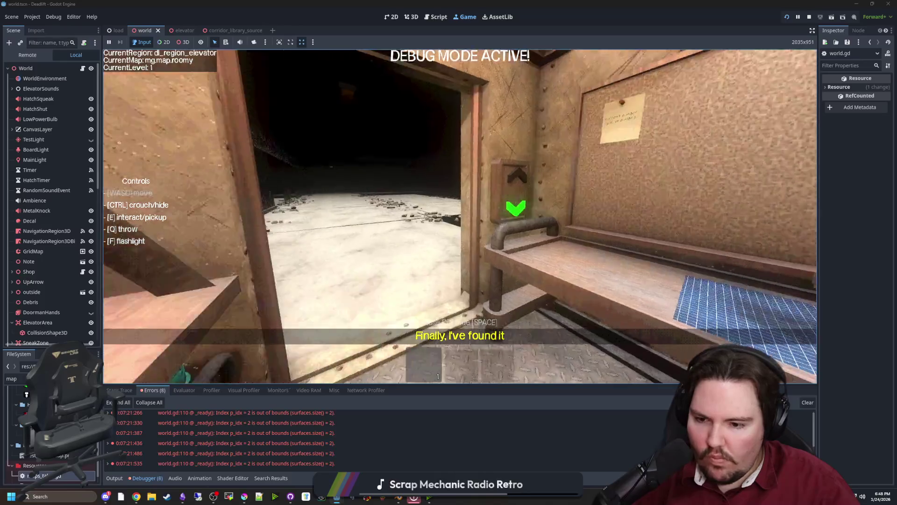
key("Escape")
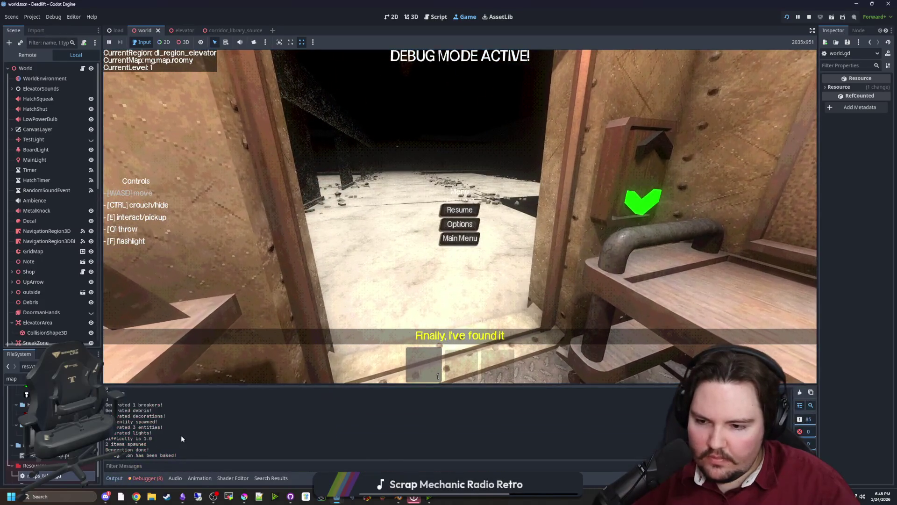
scroll(125, 432, "up", 3)
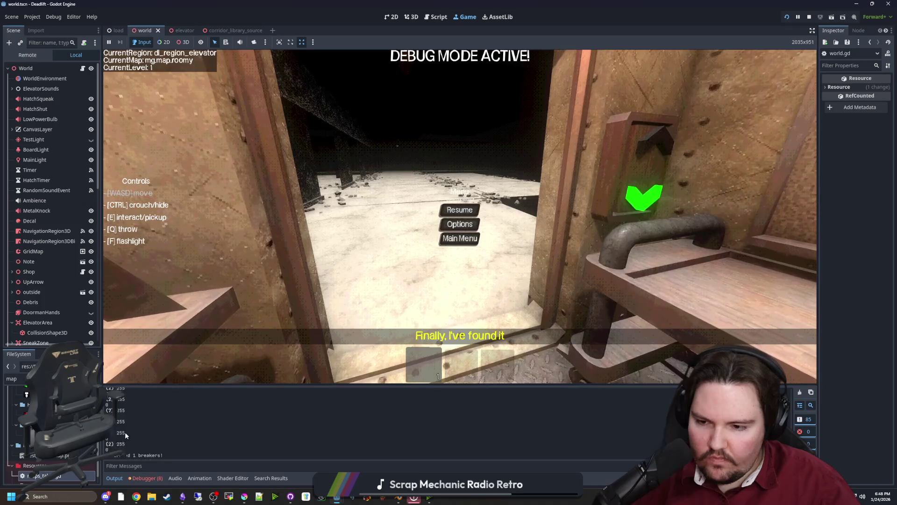
scroll(123, 414, "up", 2)
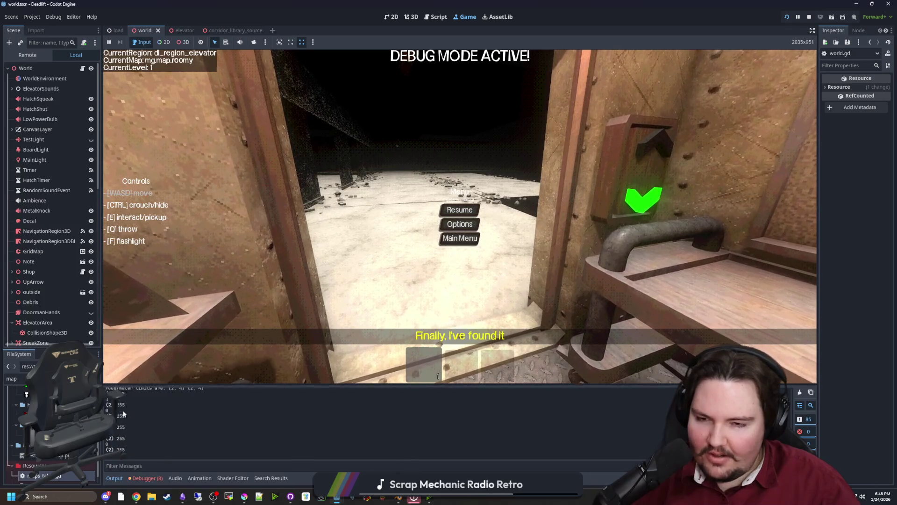
scroll(123, 410, "down", 5)
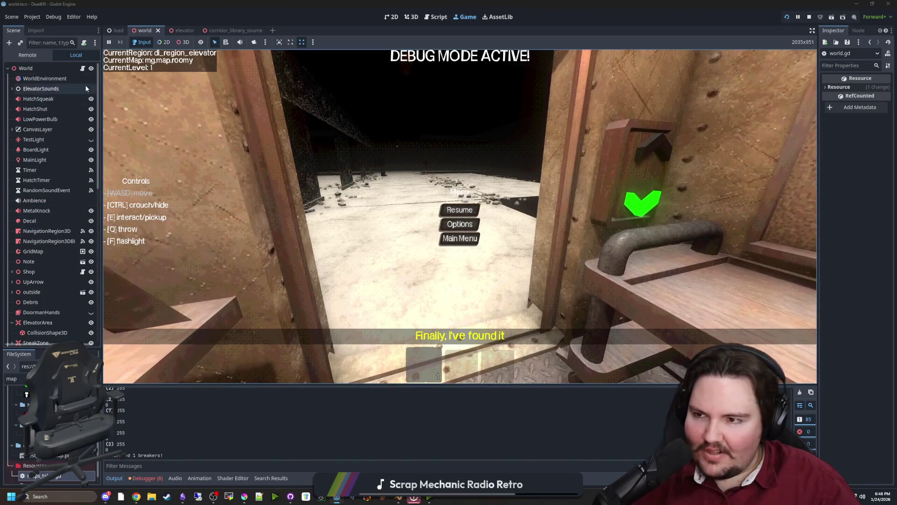
key("ctrl+F3")
scroll(454, 232, "up", 3)
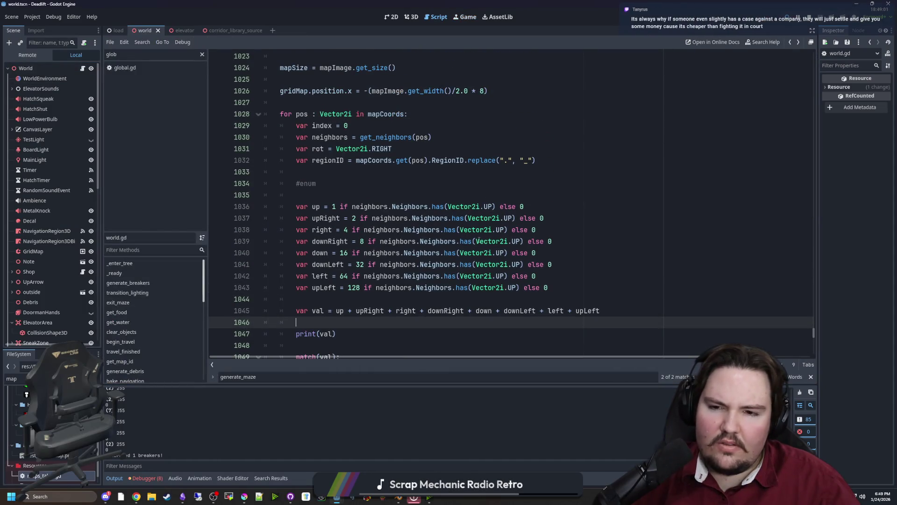
Step: Change the right, down and left neighbor checks to Vector2i.RIGHT, DOWN and LEFT
left_click(513, 218)
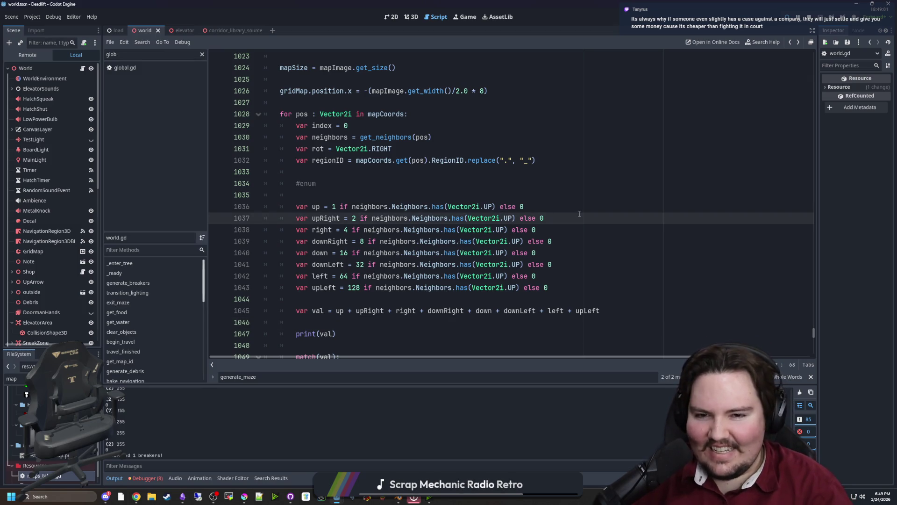
key("Down")
type("IGHT")
left_click(506, 253)
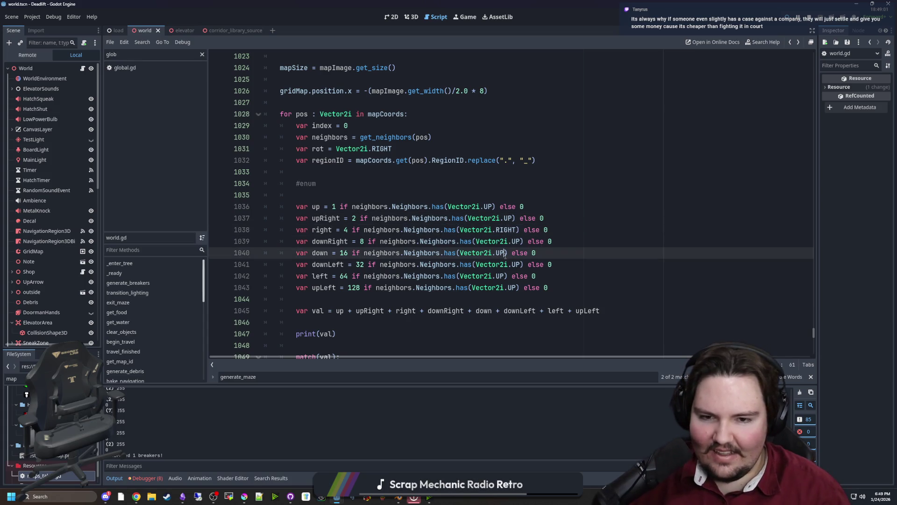
type("N")
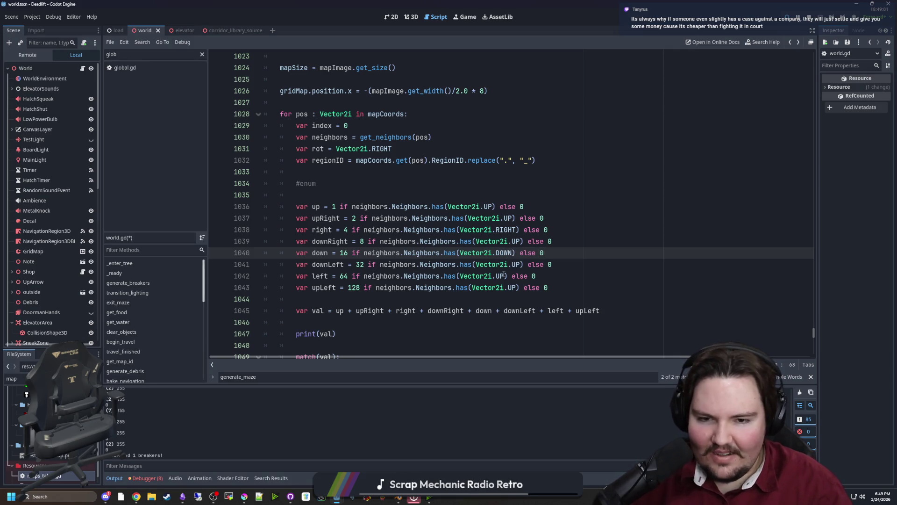
left_click(505, 276)
key("BackSpace")
key("BackSpace")
type("LEFT")
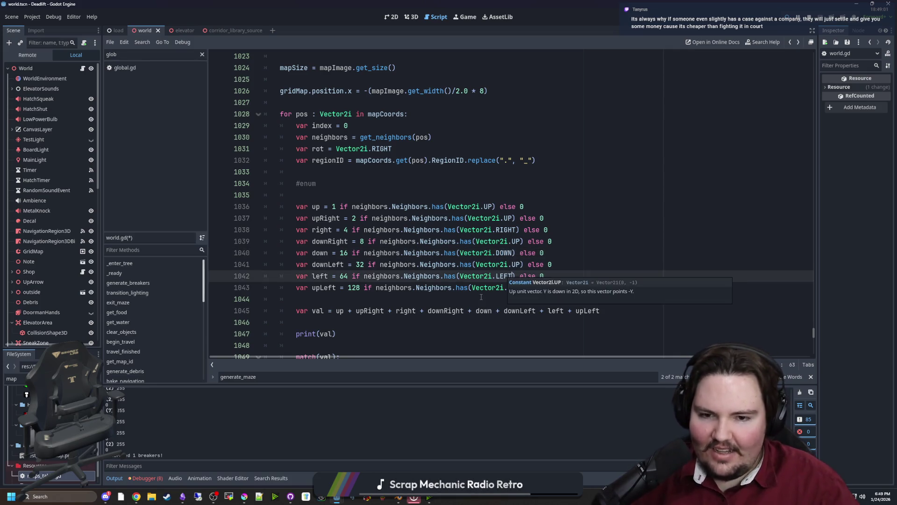
Step: Type Vector2i on the blank line below the checks and open its class reference
left_click(525, 297)
type("ector2")
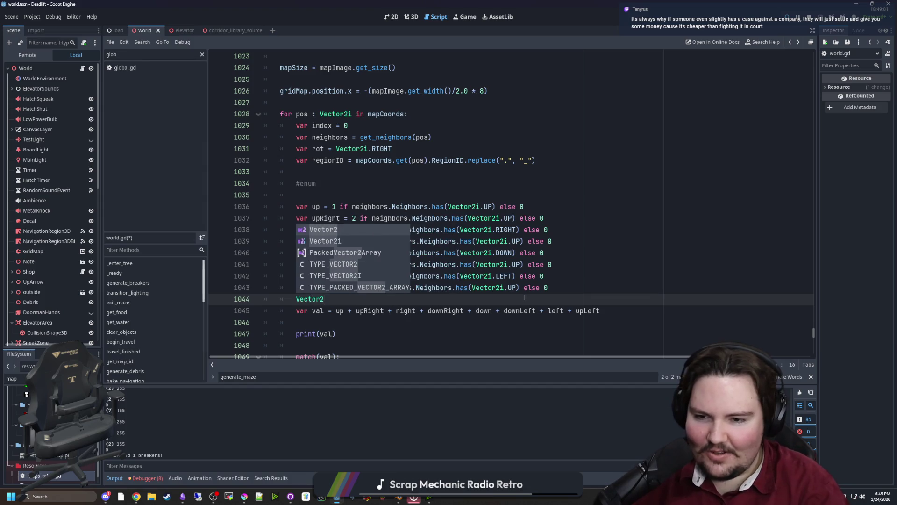
left_click(384, 242)
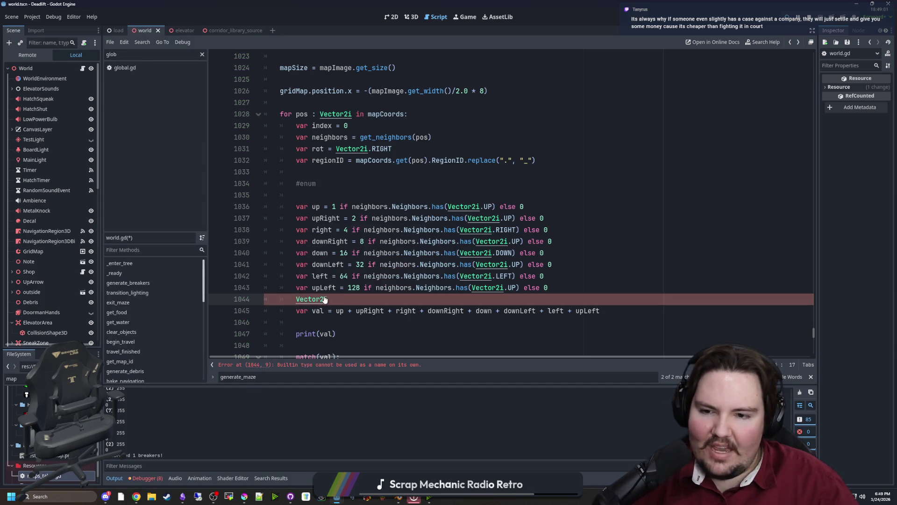
left_click(325, 299, "ctrl")
scroll(363, 251, "down", 10)
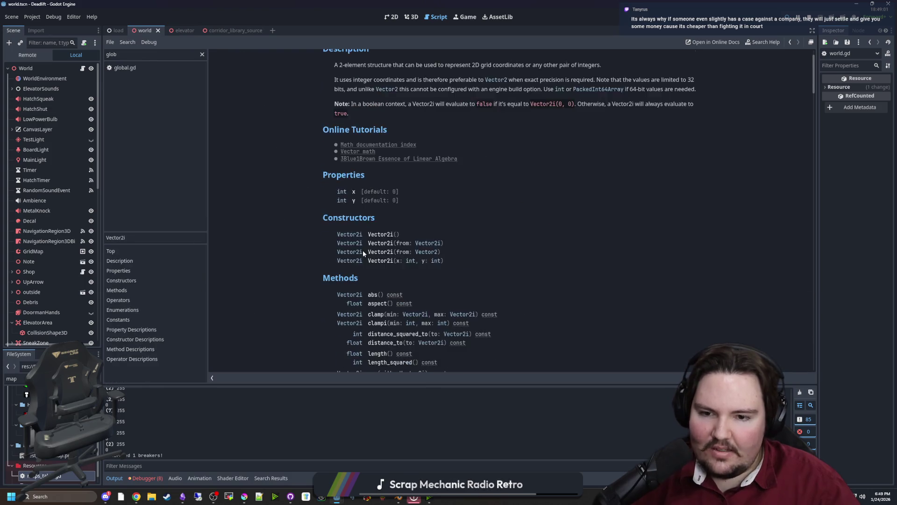
scroll(363, 251, "down", 5)
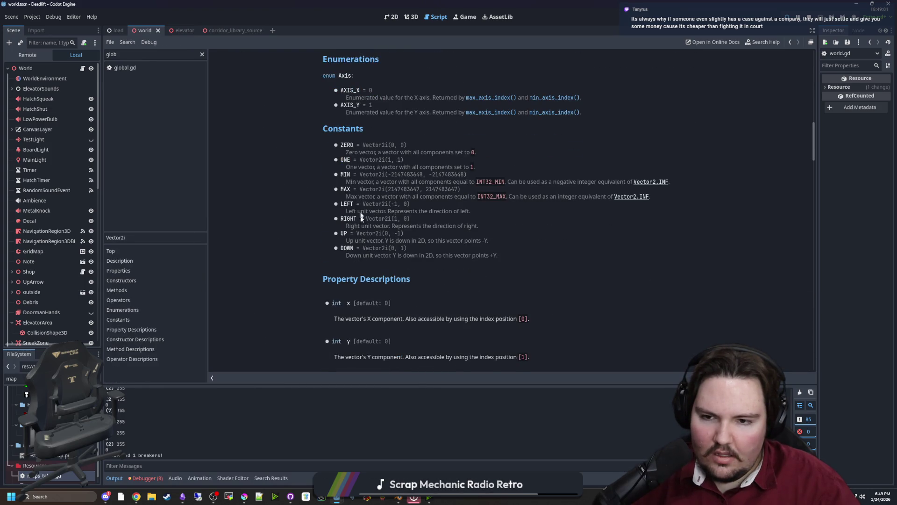
Step: Make the upRight check use Vector2i(1, -1) and copy that offset
key("alt+Left")
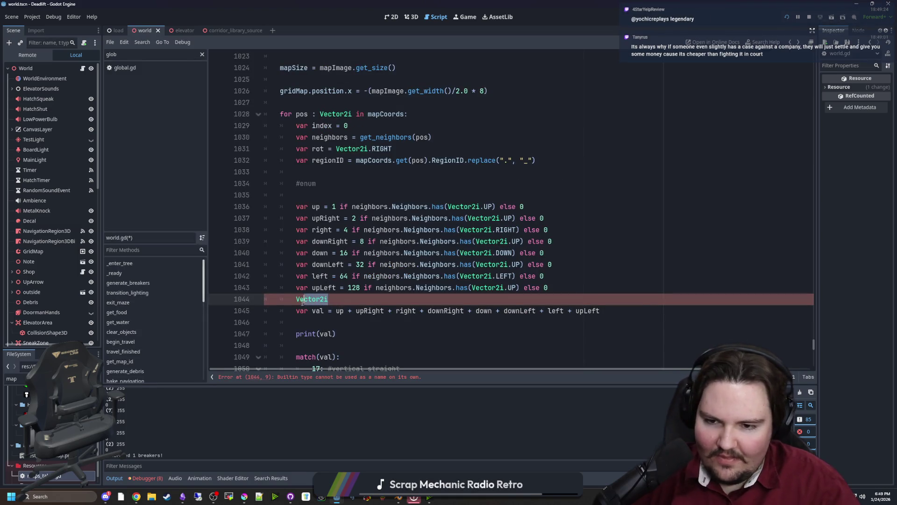
key("alt+Left")
left_click(513, 218)
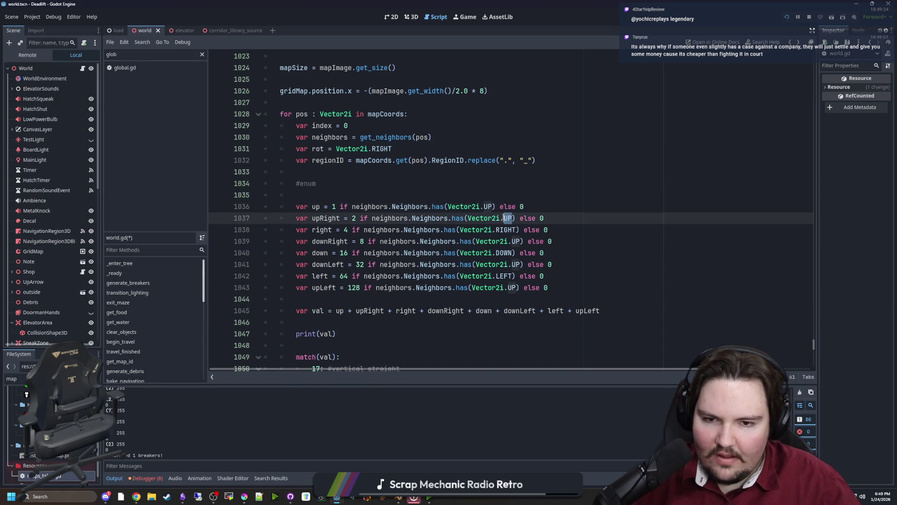
key("BackSpace")
key("BackSpace")
key("BackSpace")
type("(1")
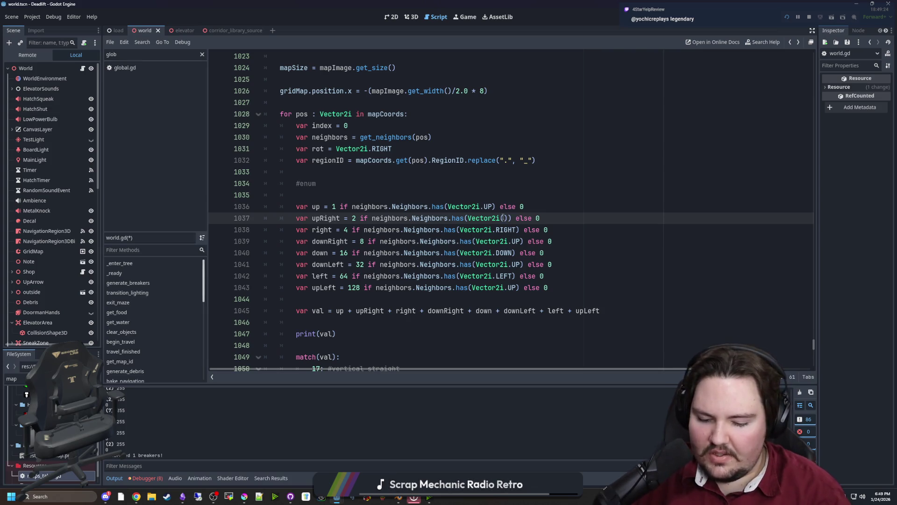
type(".0, -1")
left_click(517, 218)
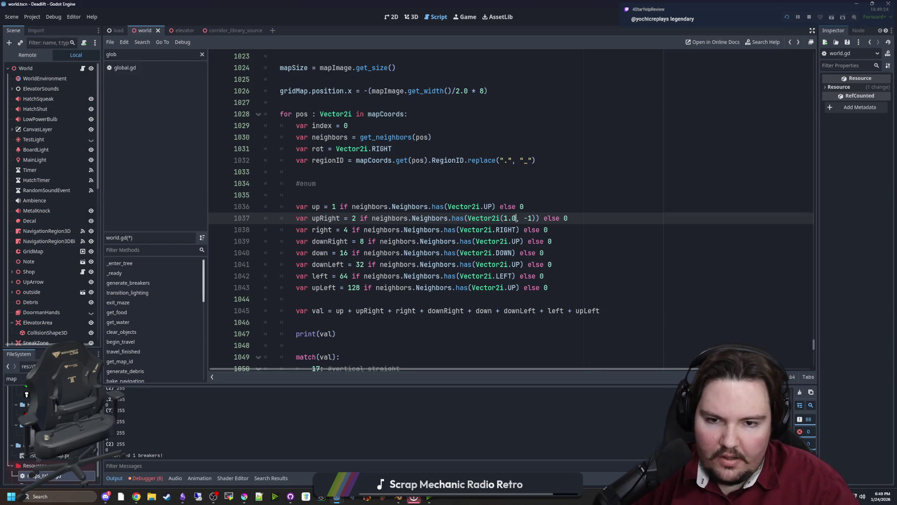
key("Up")
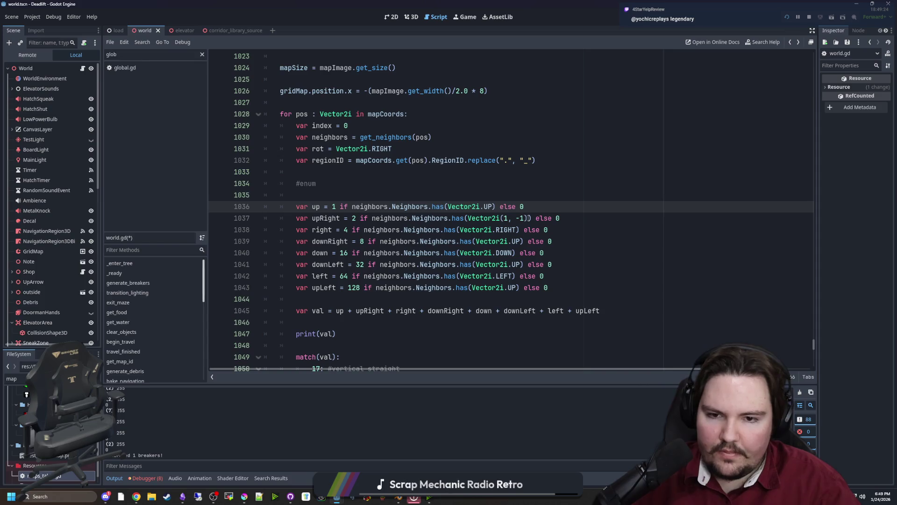
key("Down")
left_click_drag(496, 218, 467, 219)
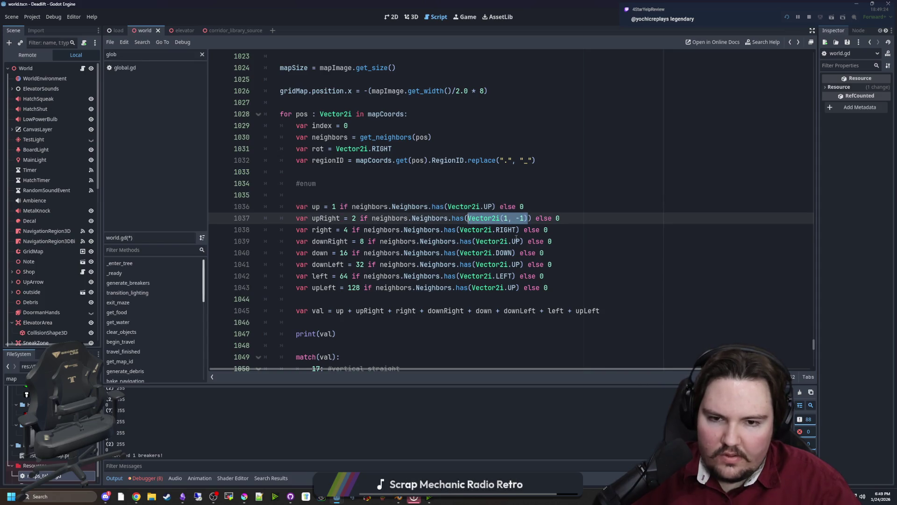
key("ctrl+c")
Step: Set the downRight offset to Vector2i(1, 1) and downLeft to Vector2i(-1, 1)
left_click_drag(521, 241, 476, 241)
key("ctrl+v")
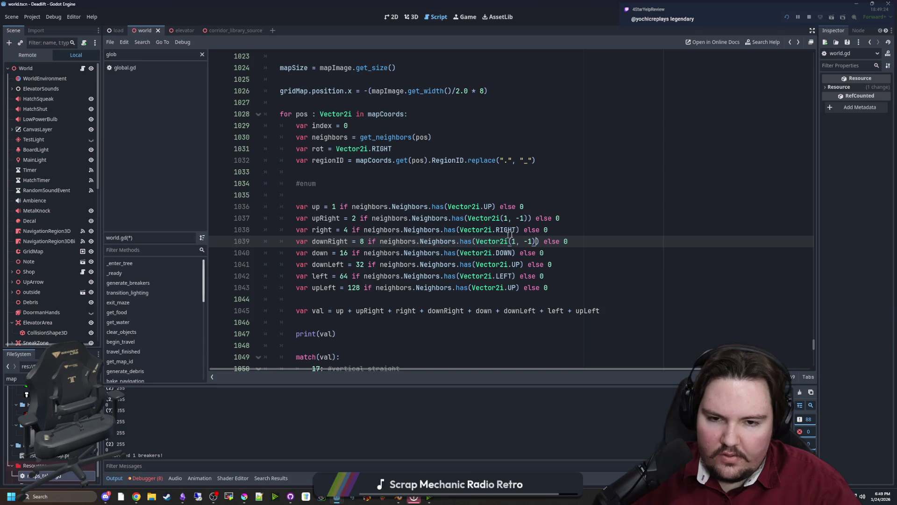
key("BackSpace")
left_click_drag(521, 265, 476, 265)
key("ctrl+v")
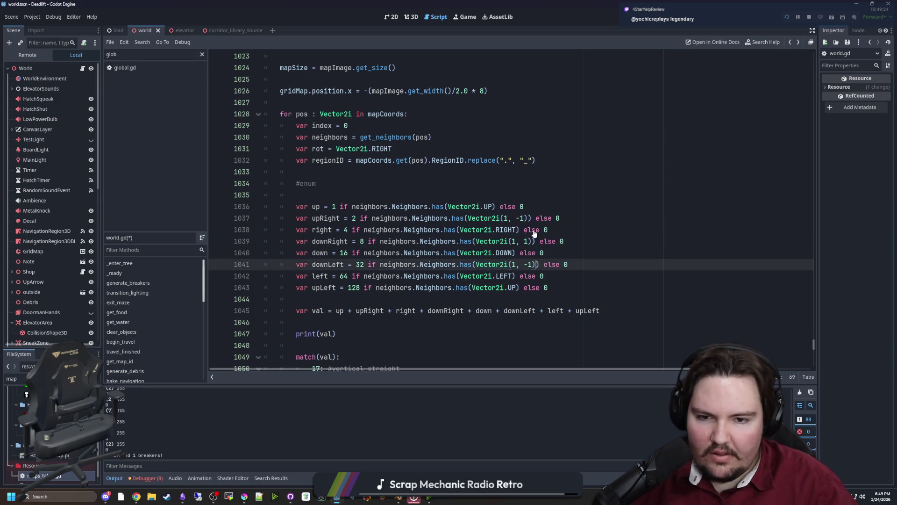
key("Left")
type("-")
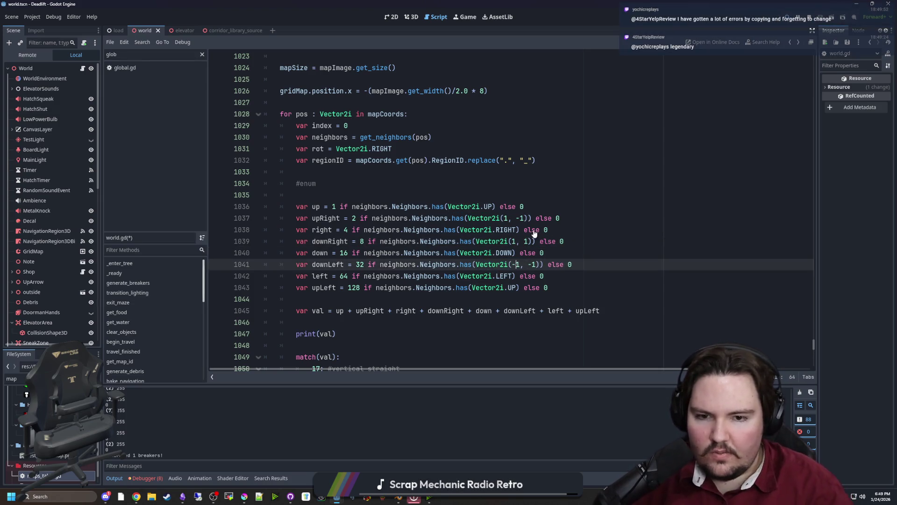
key("BackSpace")
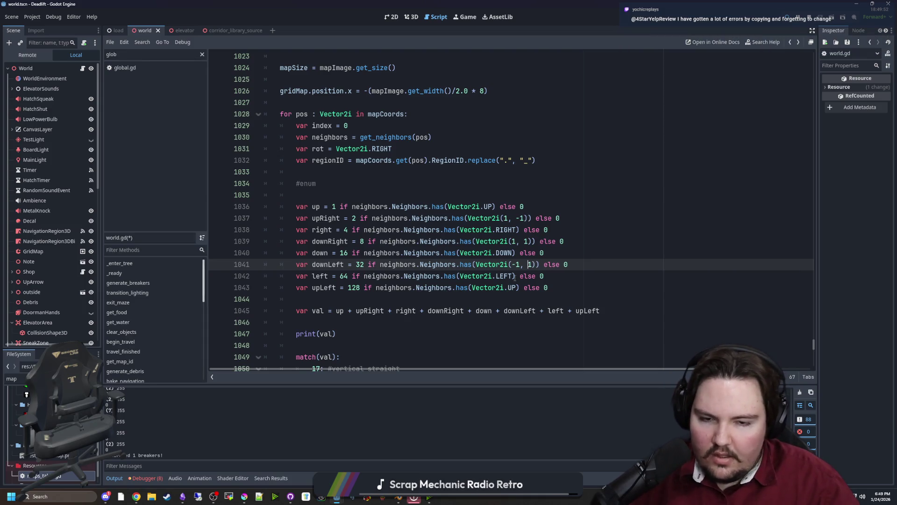
Step: Replace the upLeft check's direction with the diagonal offset and save
left_click_drag(517, 287, 473, 288)
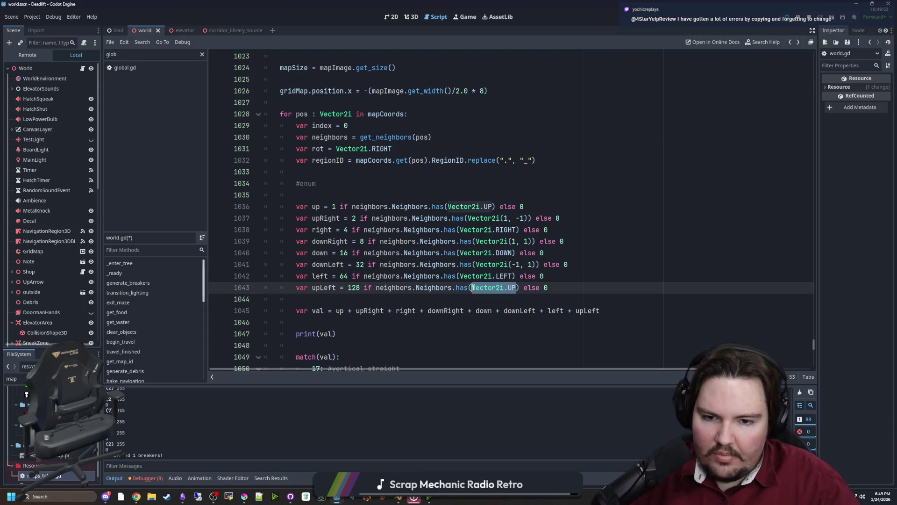
key("ctrl+v")
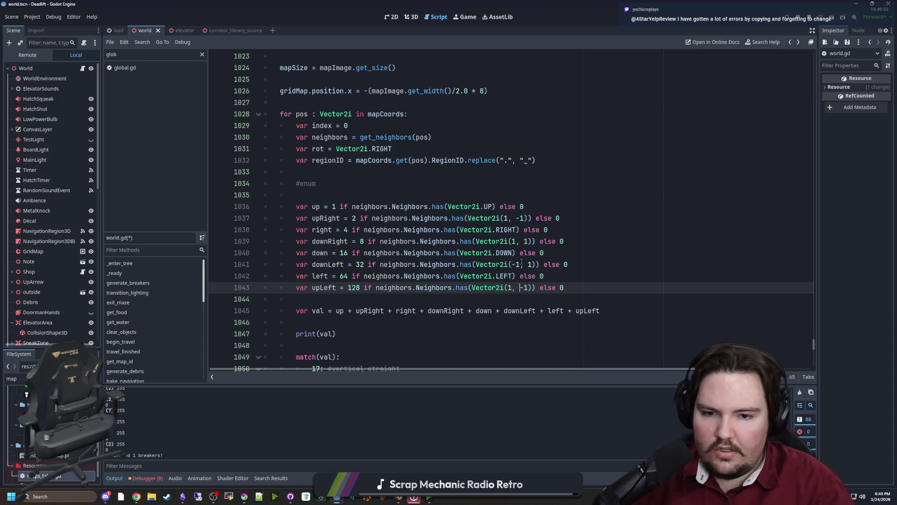
type("-")
left_click(618, 212)
key("ctrl+s")
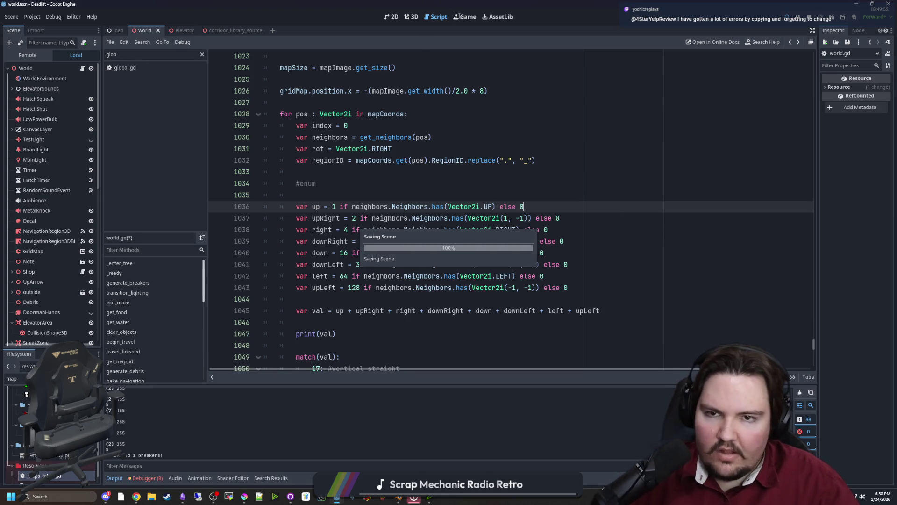
Step: Restart the game from the title screen and walk out of the elevator toward the breakroom
left_click(459, 16)
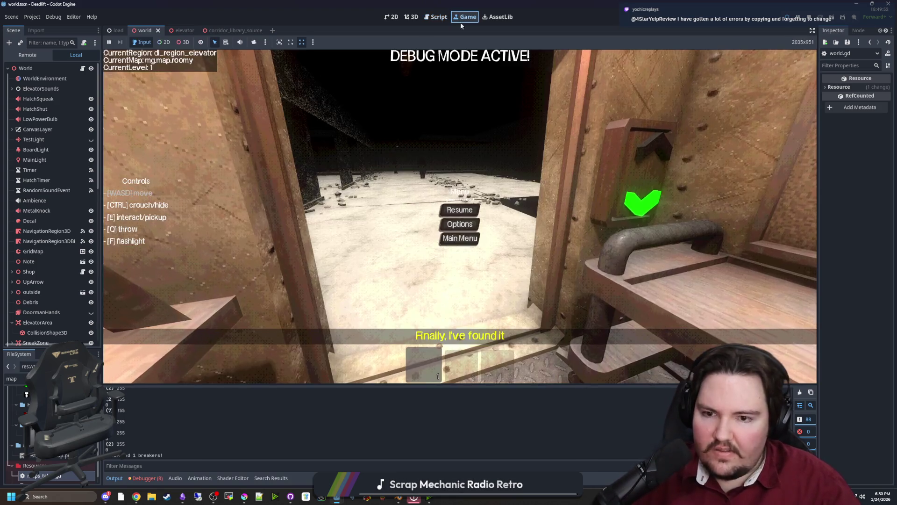
left_click(438, 238)
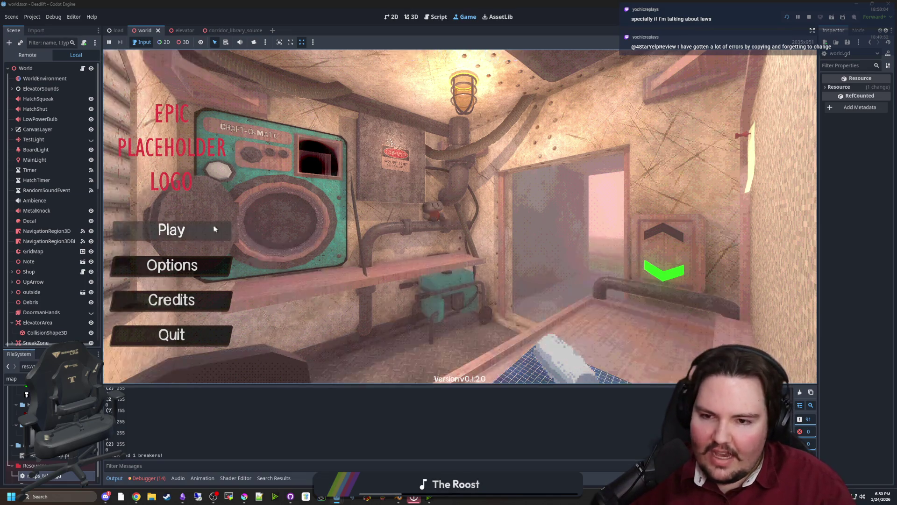
left_click(171, 230)
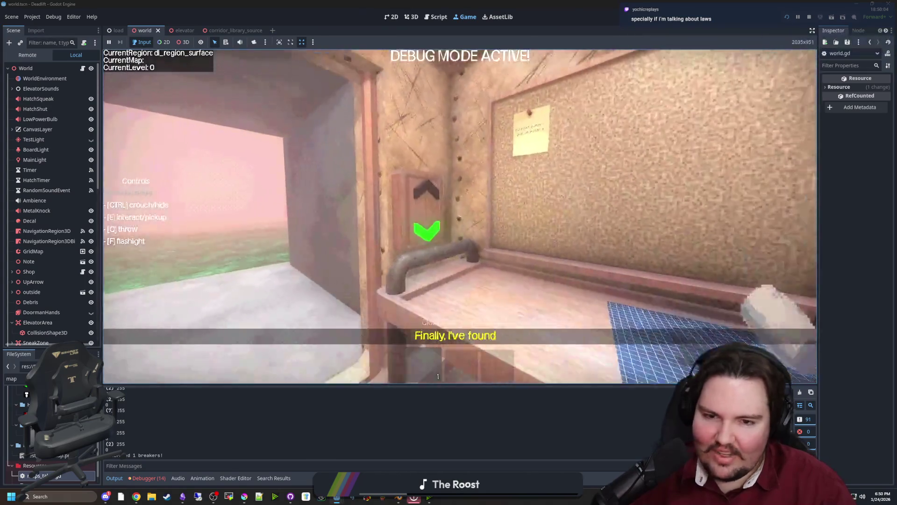
key("e")
key("w")
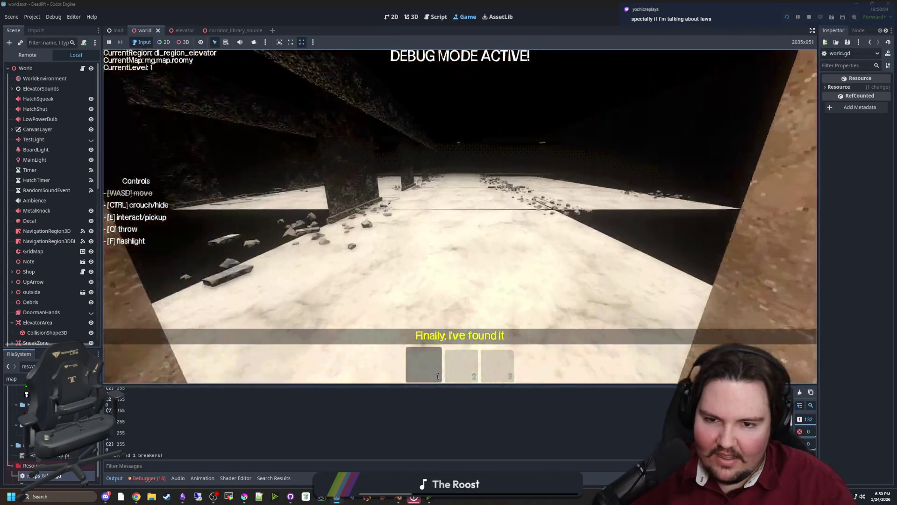
key("Escape")
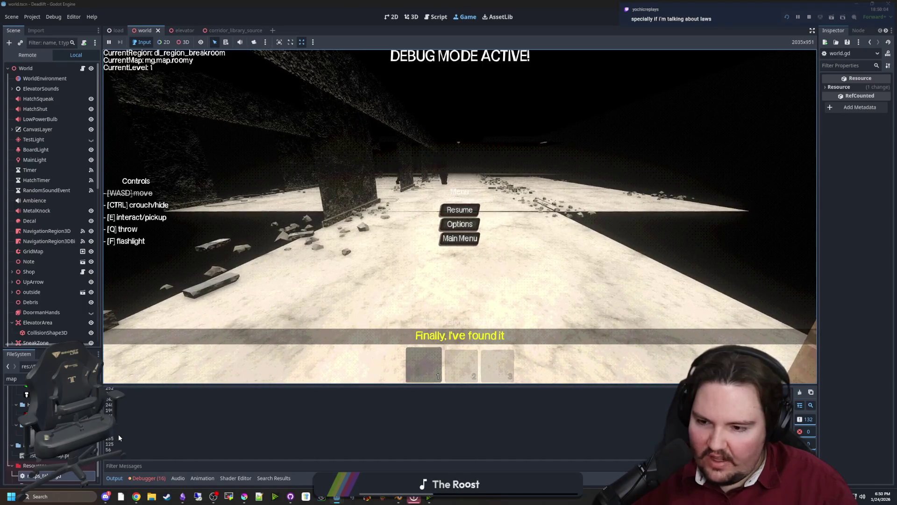
left_click(460, 210)
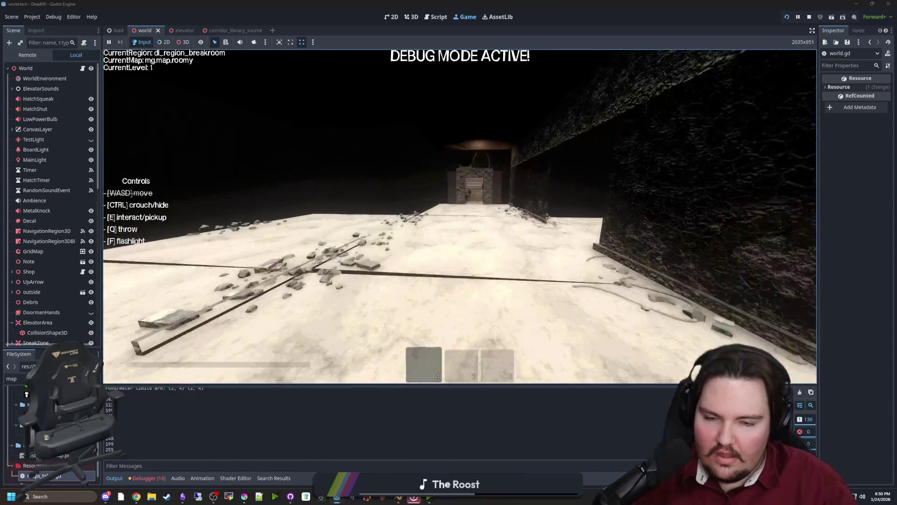
Step: Turn on the flashlight, then stop the game and return to world.gd's upRight line
key("f")
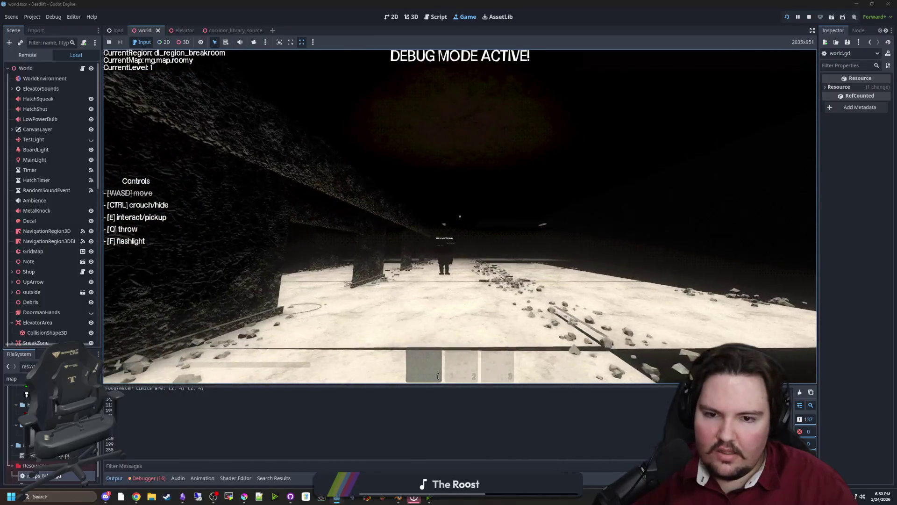
key("Escape")
left_click(808, 17)
left_click(357, 217)
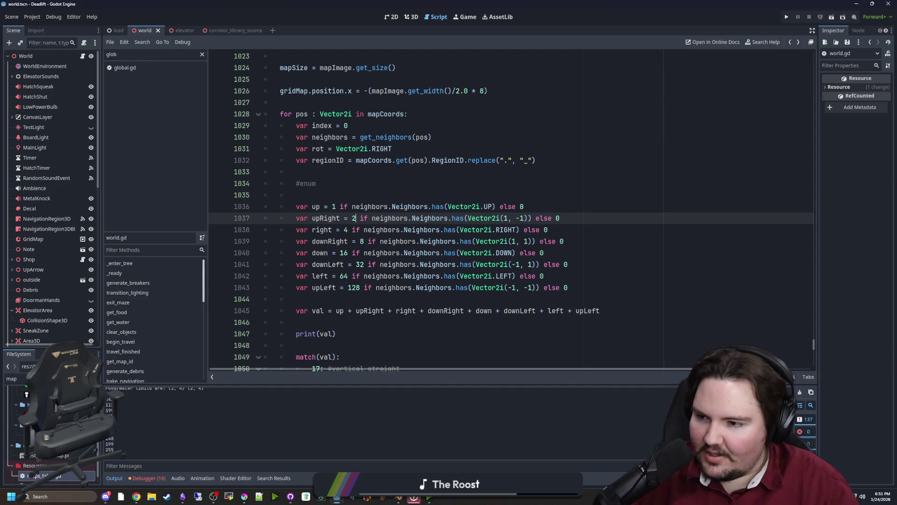
left_click(417, 280)
left_click(350, 299)
scroll(350, 282, "down", 1)
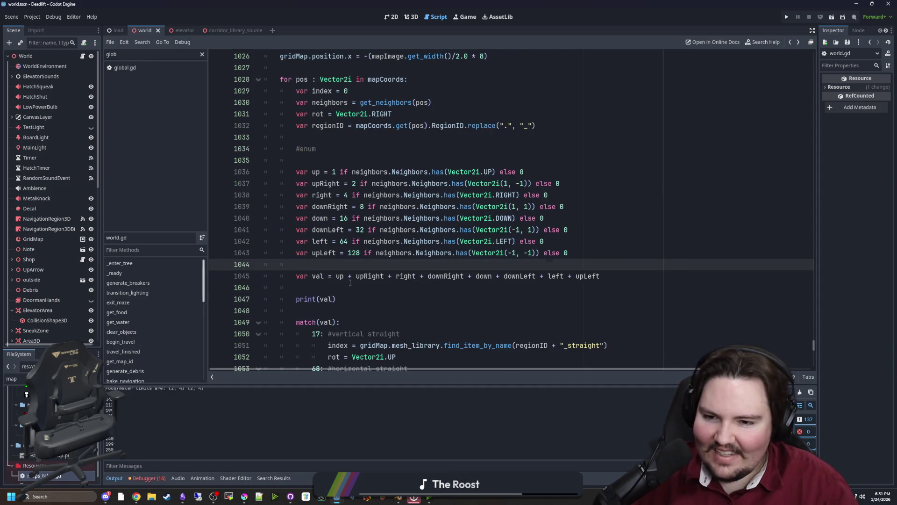
left_click(345, 286)
scroll(364, 280, "down", 1)
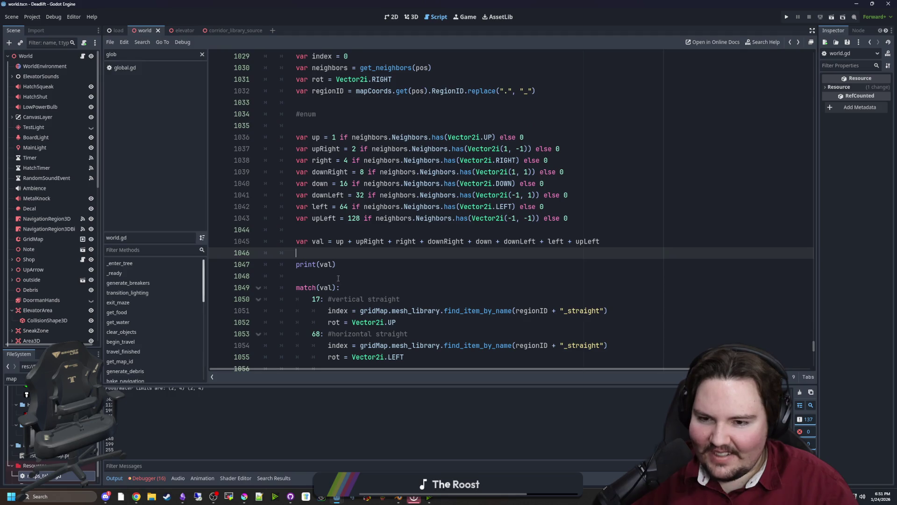
left_click(338, 278)
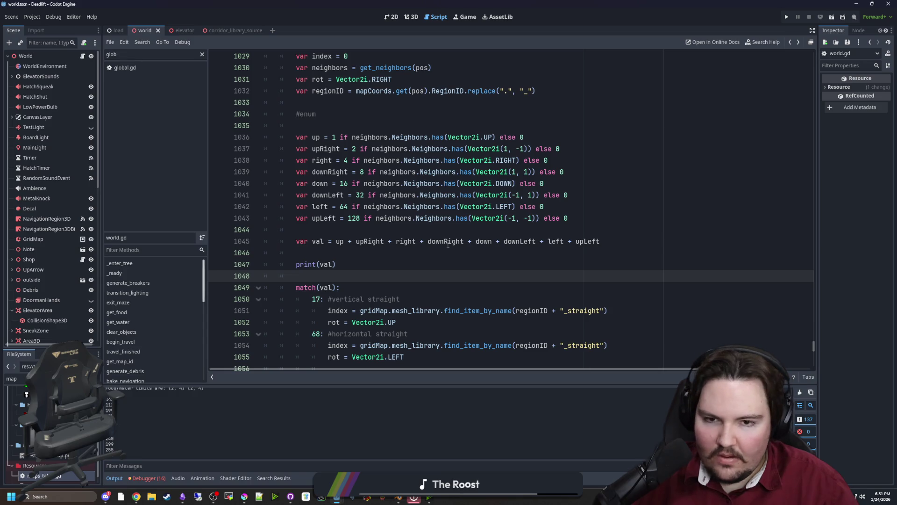
left_click(426, 230)
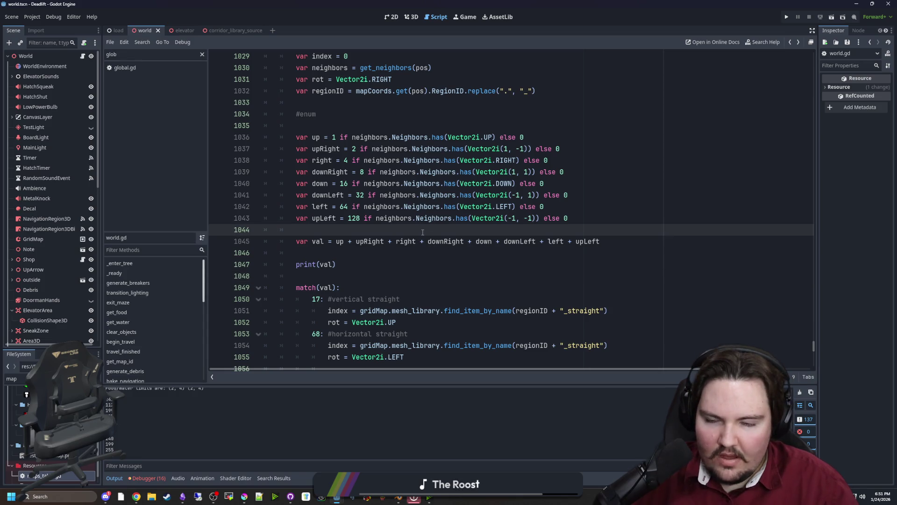
scroll(408, 235, "down", 1)
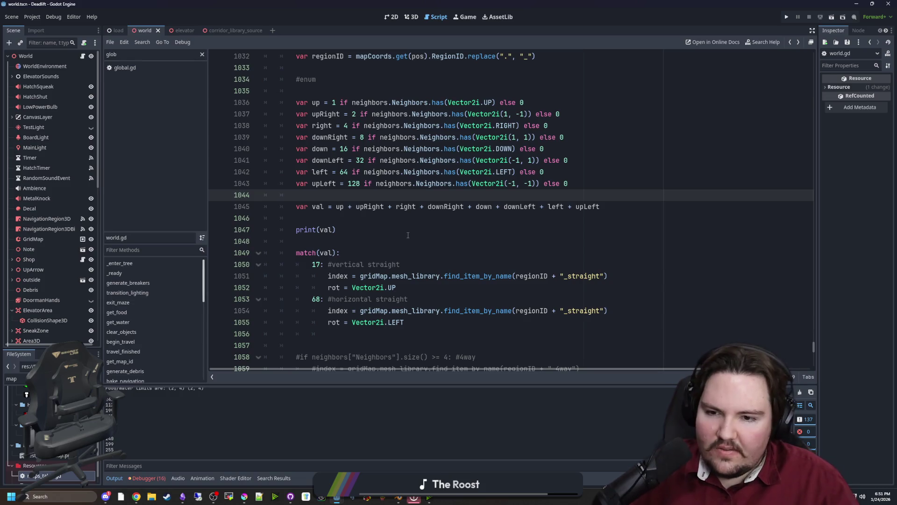
scroll(356, 281, "up", 1)
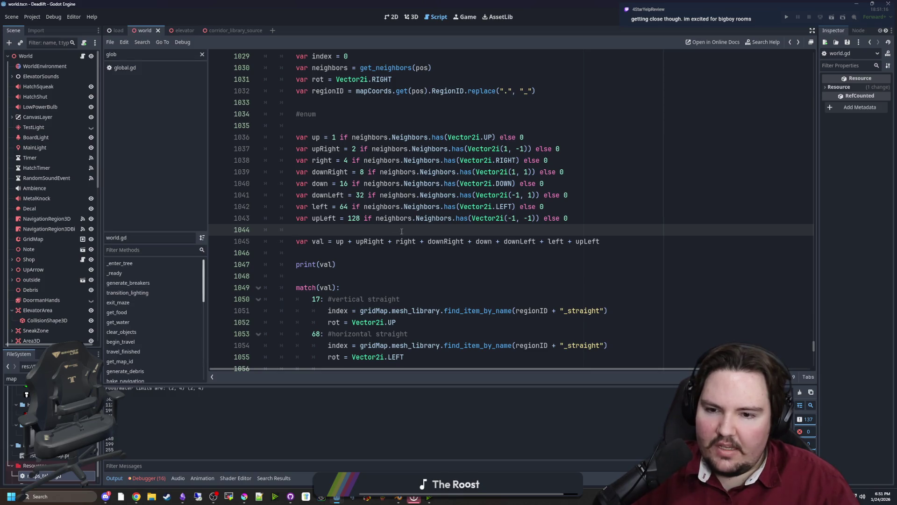
scroll(402, 232, "down", 2)
left_click_drag(411, 249, 226, 245)
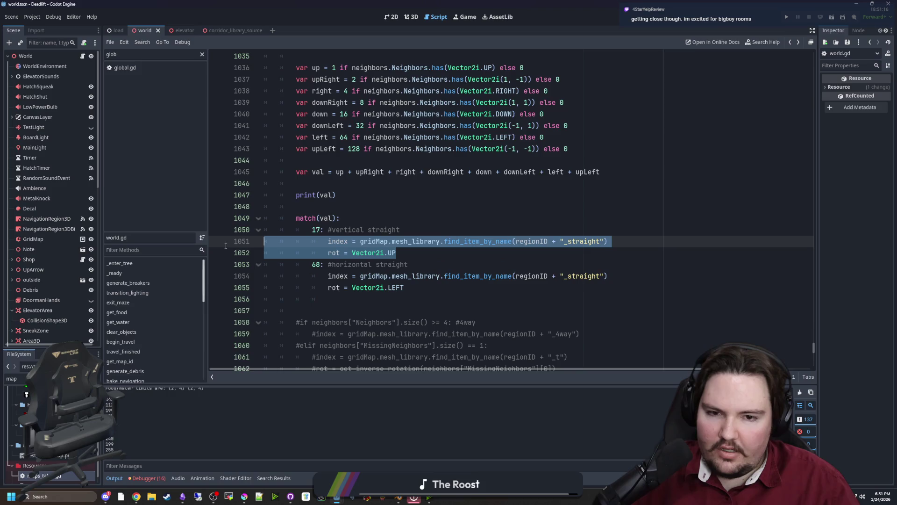
left_click(503, 238)
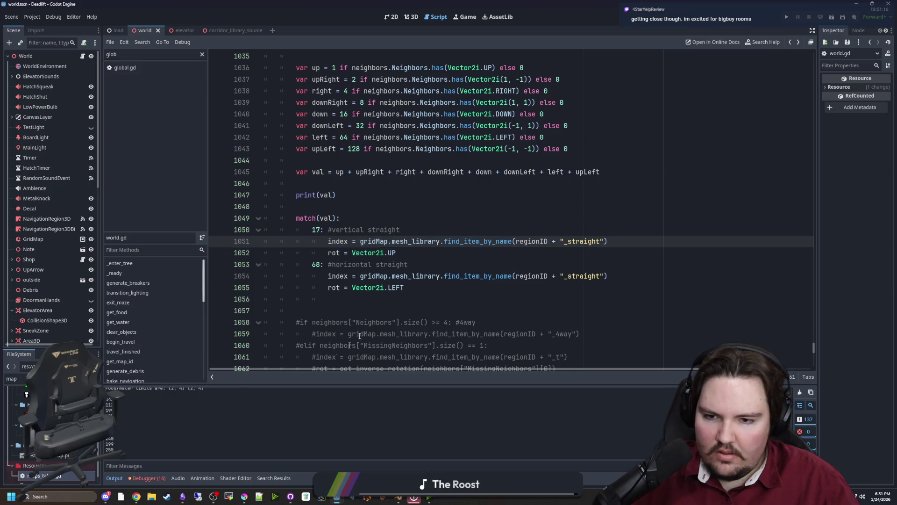
left_click(415, 253)
Step: Add a debug print line under rot = Vector2i.UP in the vertical straight case and save
key("Return")
type("print(\"HHA")
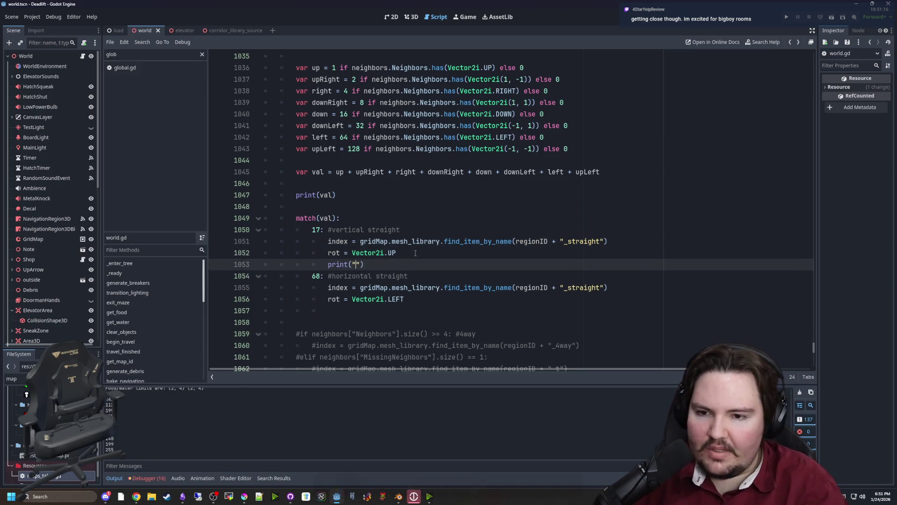
type("AAAAAAAAAAA")
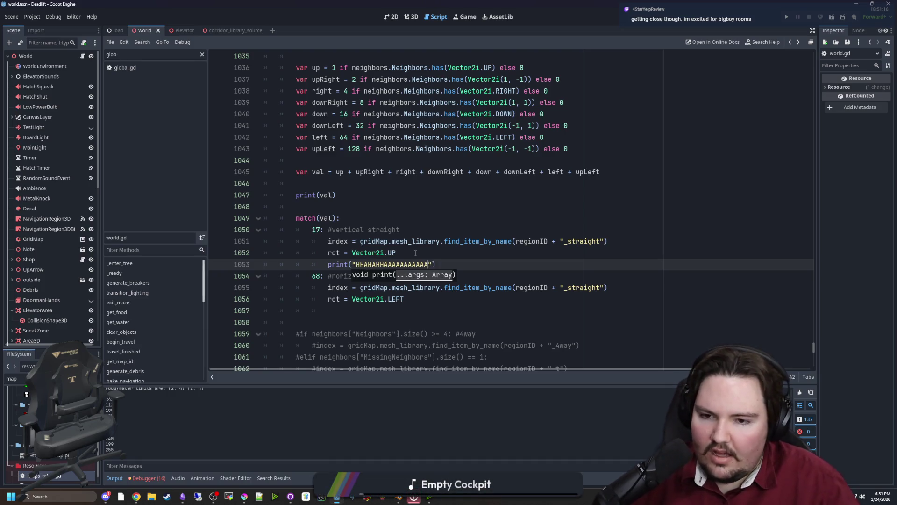
key("ctrl+s")
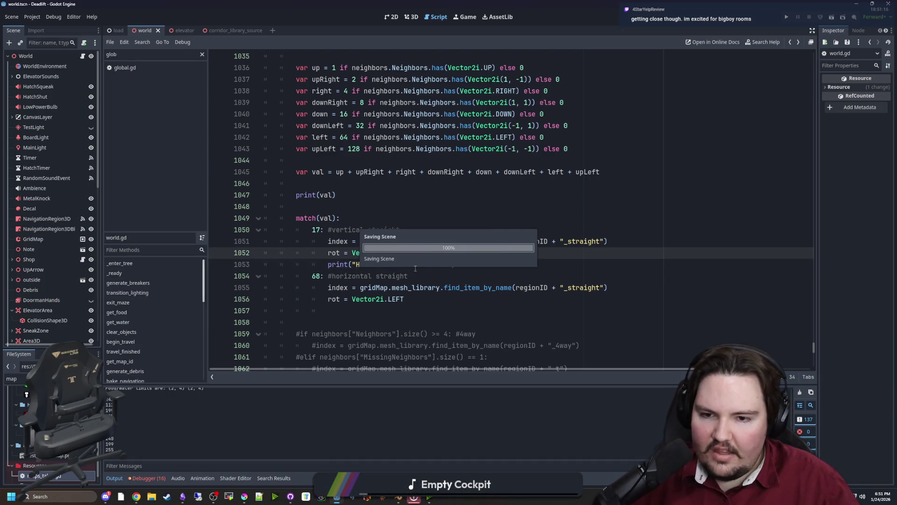
Step: Copy the debug print under rot = Vector2i.LEFT in the horizontal case, save, and run the project
mouse_move(455, 264)
left_mouse_down()
mouse_move(354, 253)
mouse_move(328, 263)
left_mouse_up()
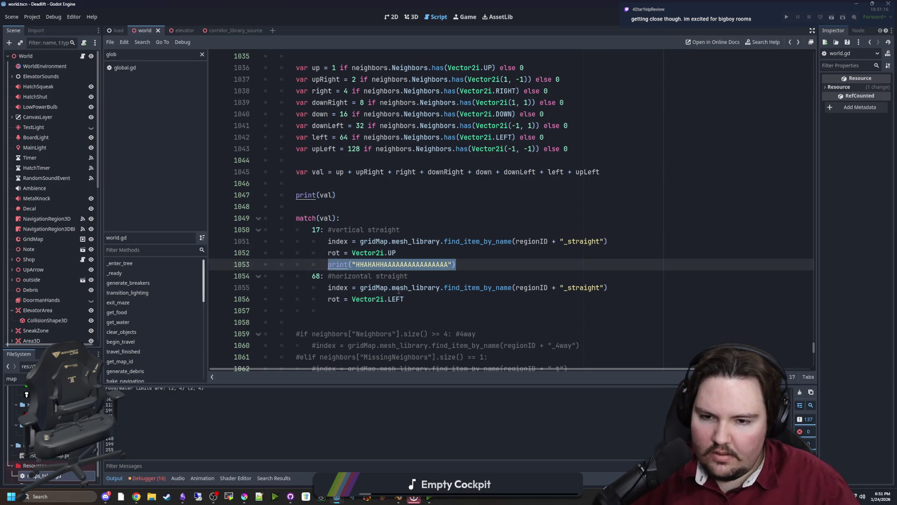
key("ctrl+c")
left_click(412, 299)
key("Return")
key("ctrl+v")
left_click(412, 298)
key("ctrl+s")
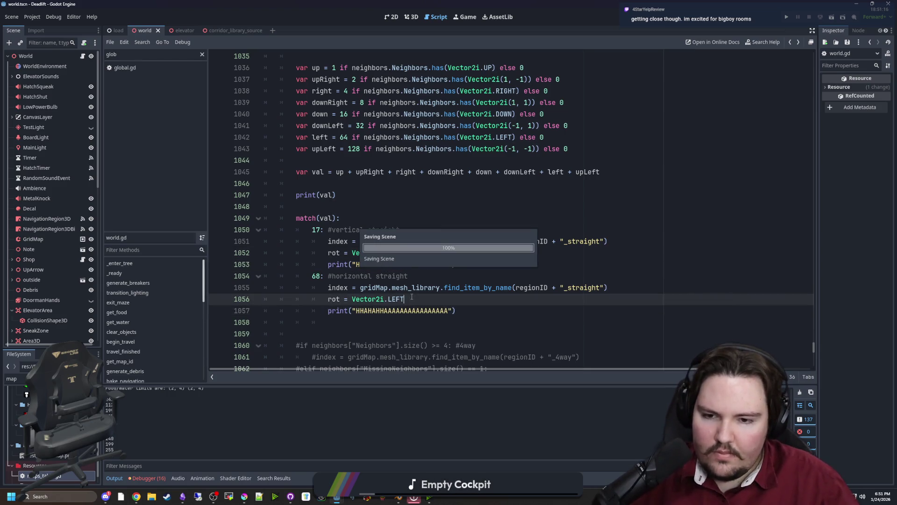
left_click(787, 17)
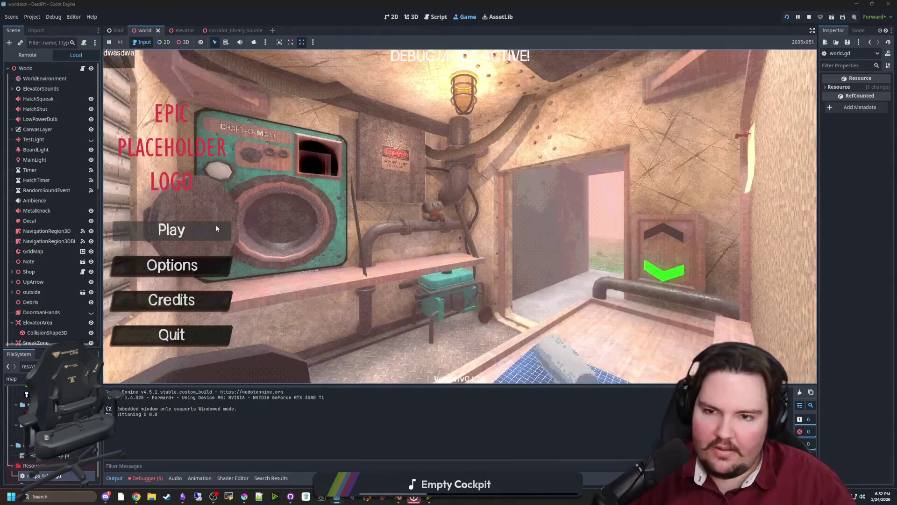
Step: Play from the title screen, walk into the breakroom corridor and back to the elevator, then return to world.gd
left_click(217, 228)
key("w")
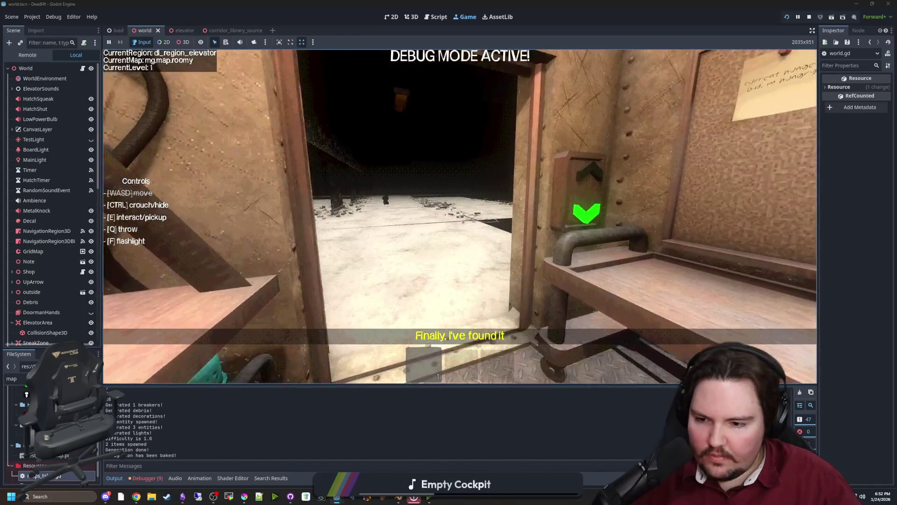
key("Escape")
scroll(144, 436, "up", 5)
scroll(142, 429, "down", 5)
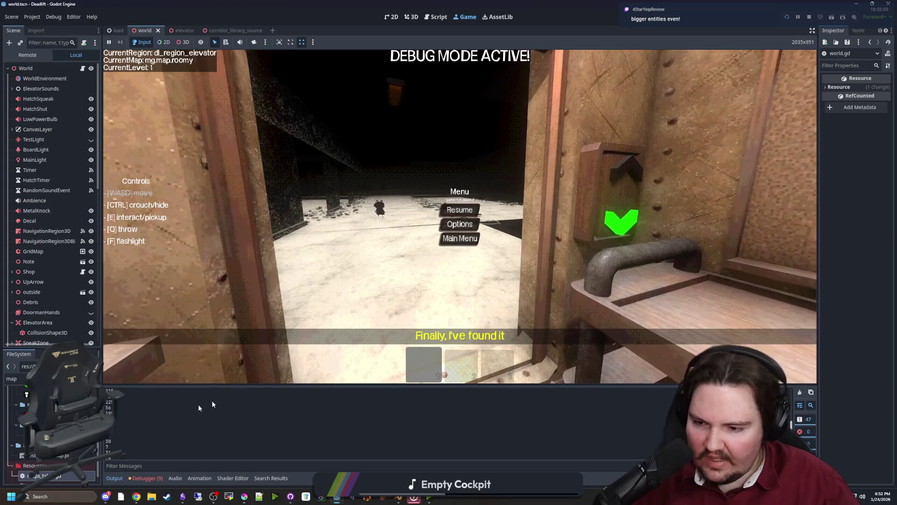
left_click(459, 210)
key("w")
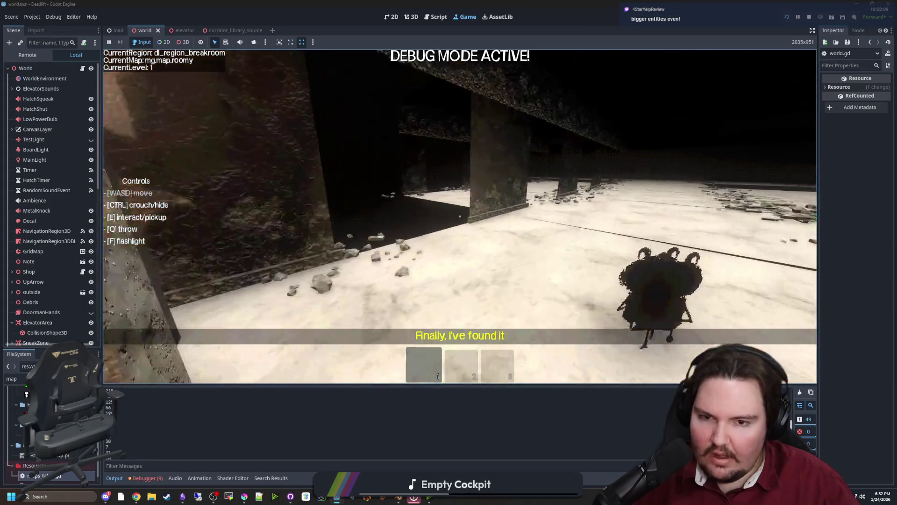
key("w")
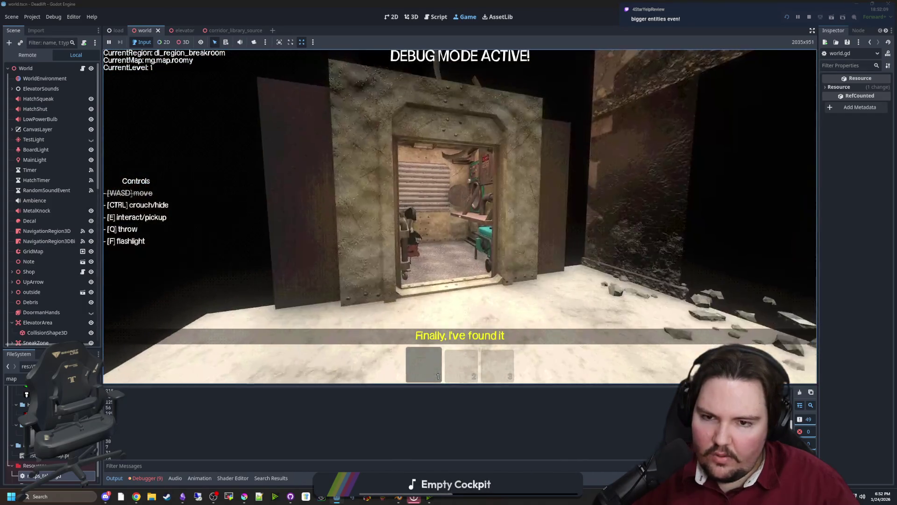
key("Escape")
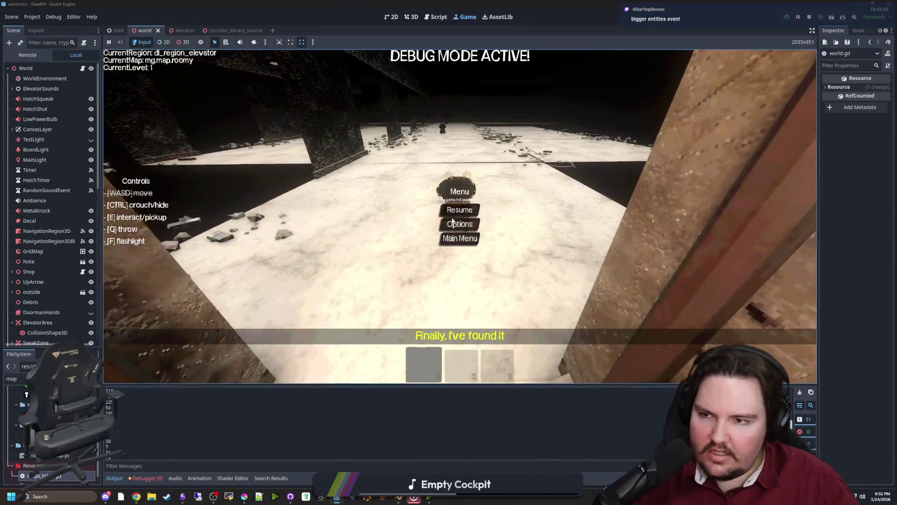
left_click(83, 69)
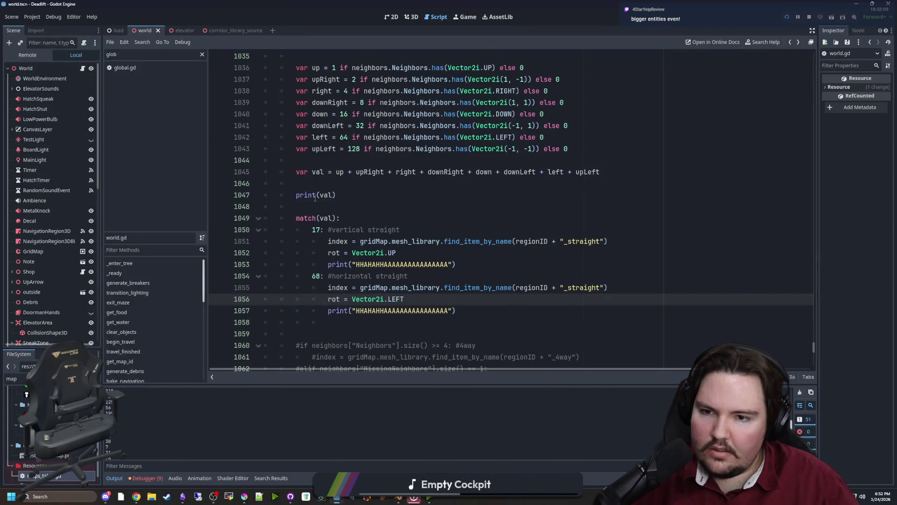
Step: Review the eight neighbor value lines and the val sum above match(val) in world.gd
scroll(340, 188, "up", 5)
scroll(306, 212, "up", 6)
left_click_drag(397, 311, 280, 125)
left_click(364, 125)
scroll(393, 213, "down", 6)
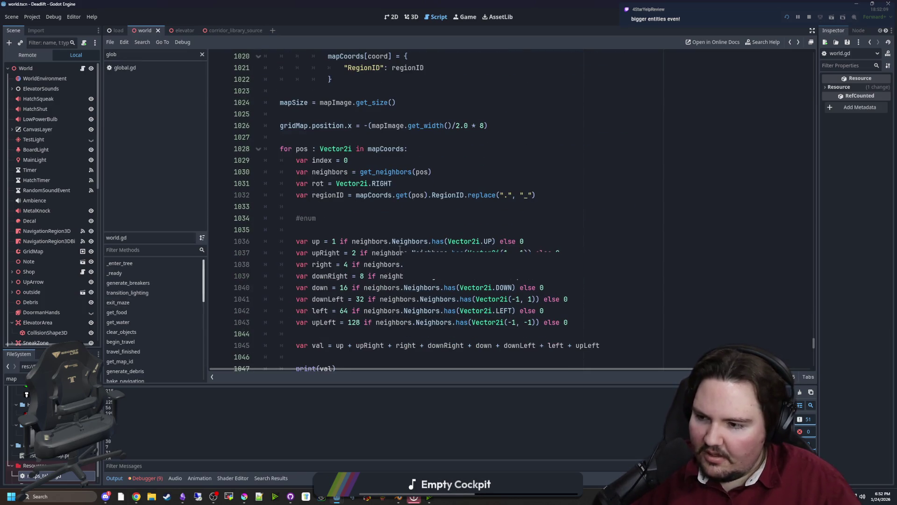
left_click(400, 207)
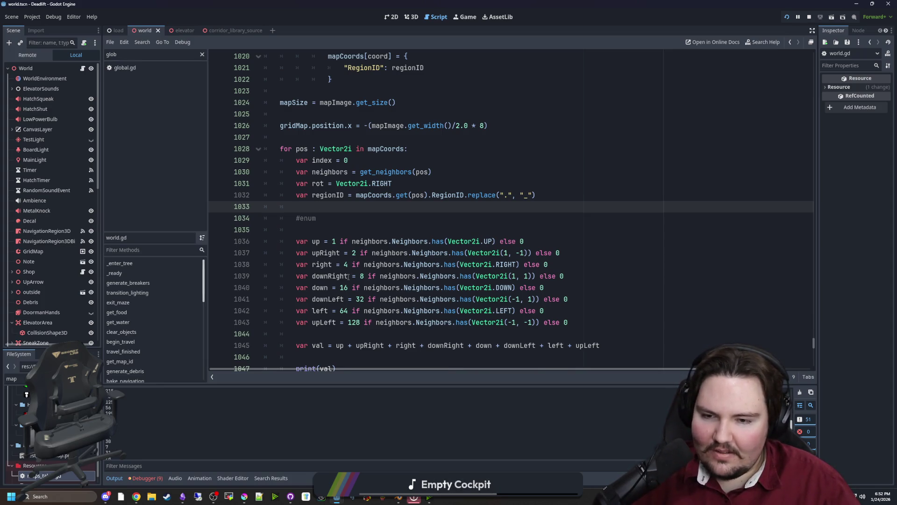
scroll(359, 269, "down", 4)
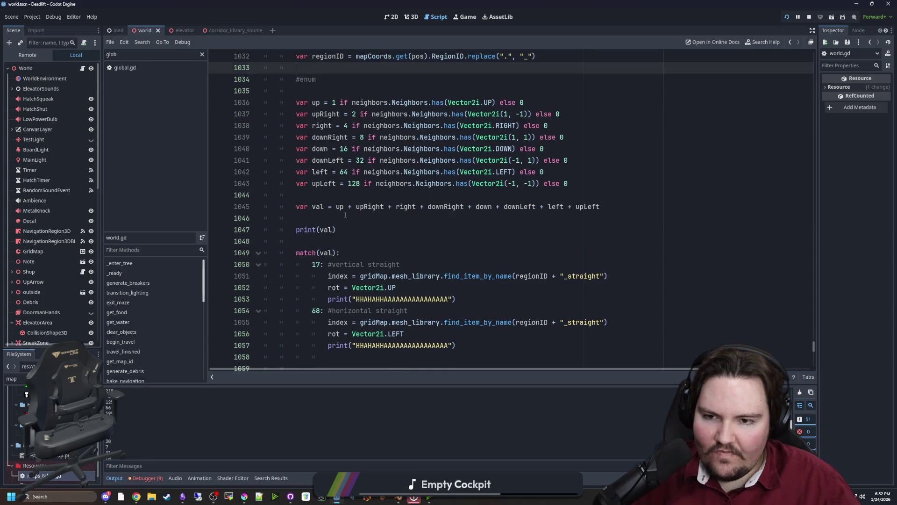
left_click(372, 217)
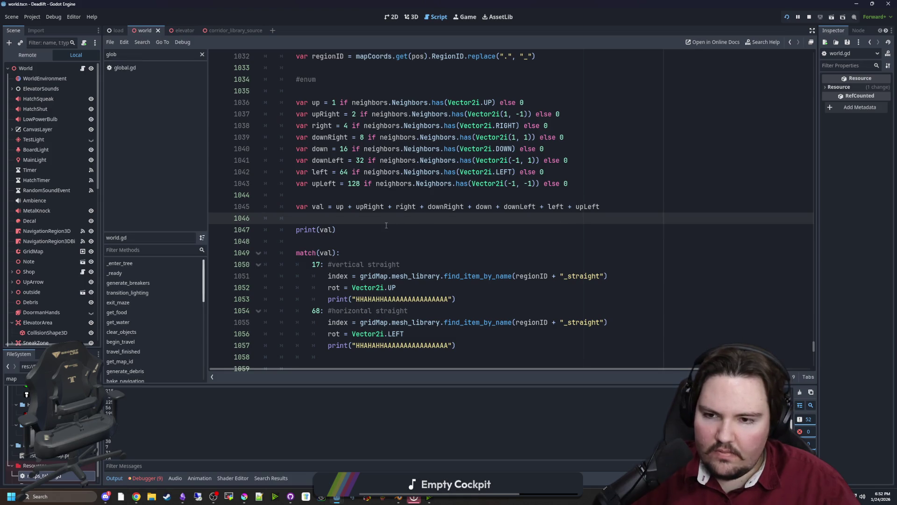
scroll(330, 194, "down", 1)
key("Down")
key("Down")
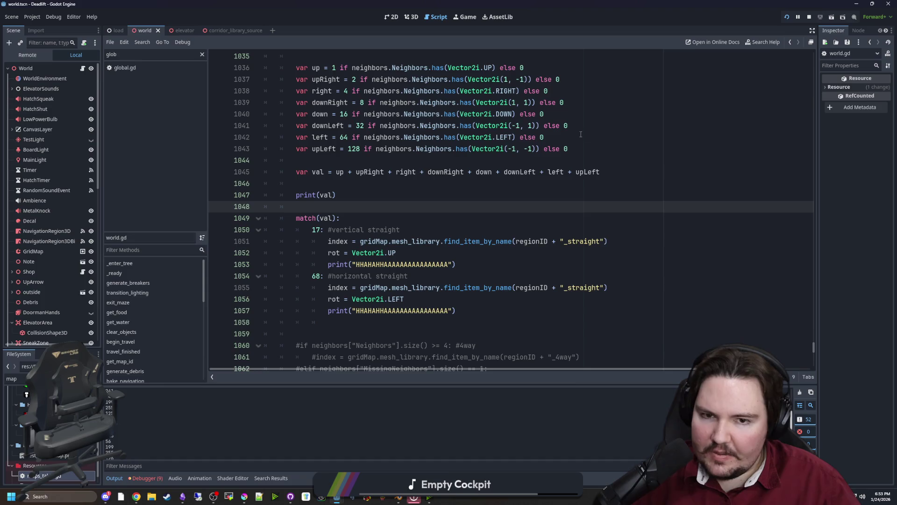
left_click_drag(597, 150, 234, 68)
left_click(421, 163)
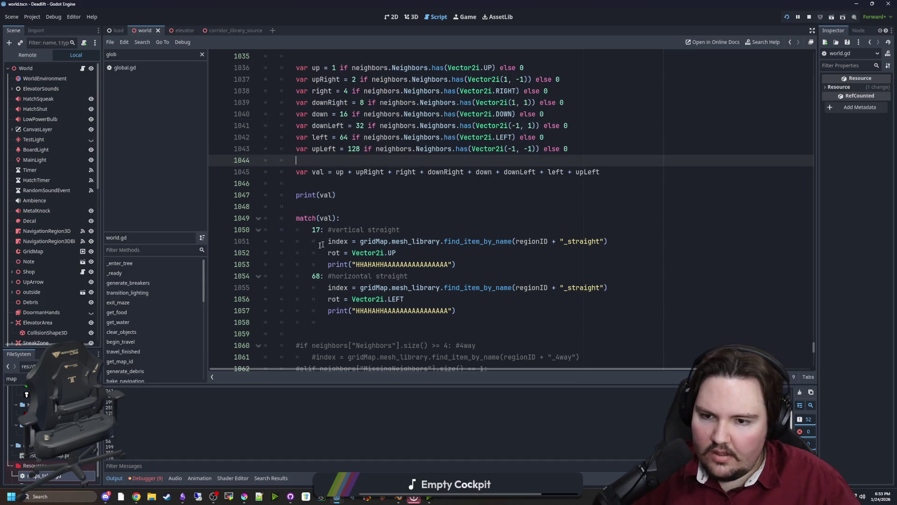
Step: Add a 255 case to the match and paste the horizontal case's index line beneath it
left_click(480, 314)
key("Return")
type("2")
left_click_drag(608, 288, 323, 289)
key("ctrl+c")
left_click(344, 334)
key("ctrl+v")
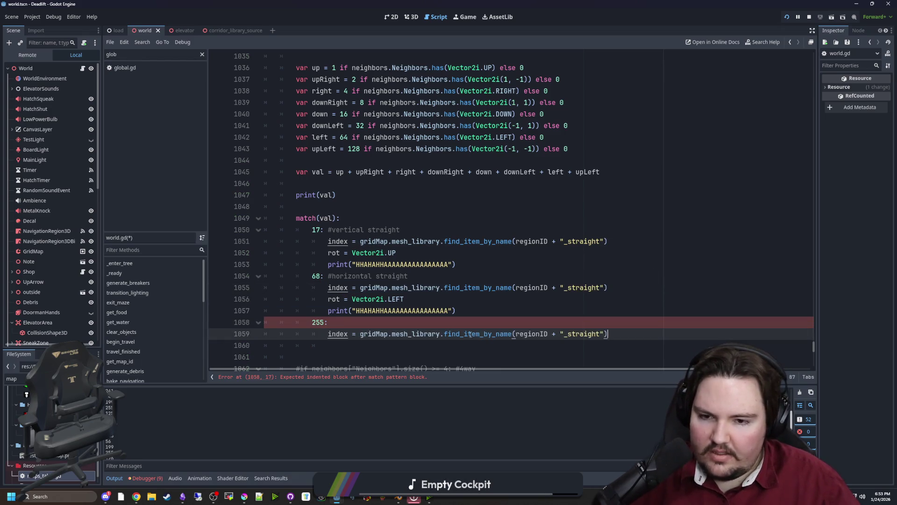
Step: Change the pasted tile name from _straight to _room_center, save, and run the game
double_click(597, 334)
left_click(597, 334)
triple_click(597, 334)
left_click(597, 334)
left_click_drag(600, 334, 567, 334)
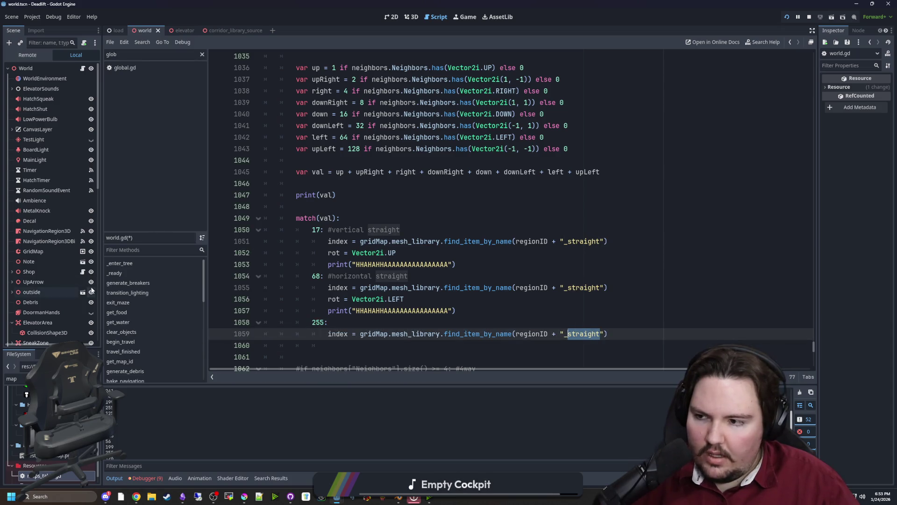
type("S")
key("BackSpace")
type("ce")
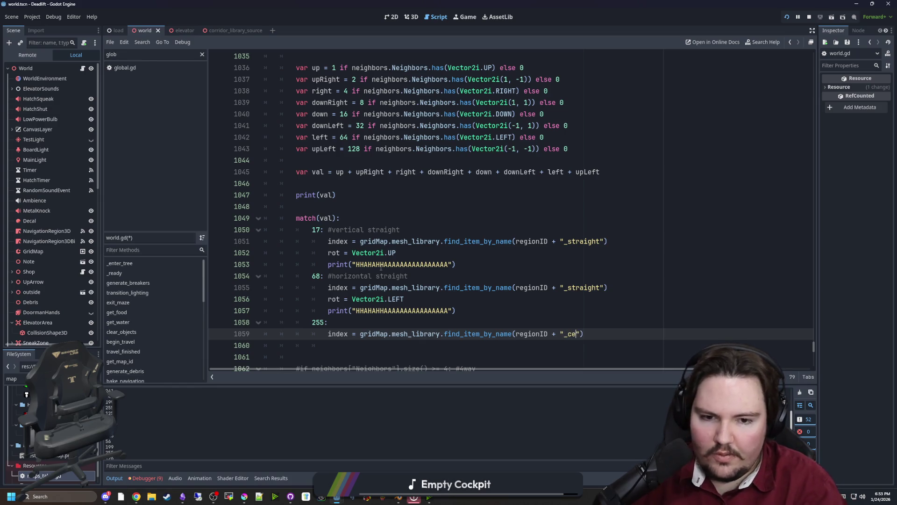
key("BackSpace")
type("room_center")
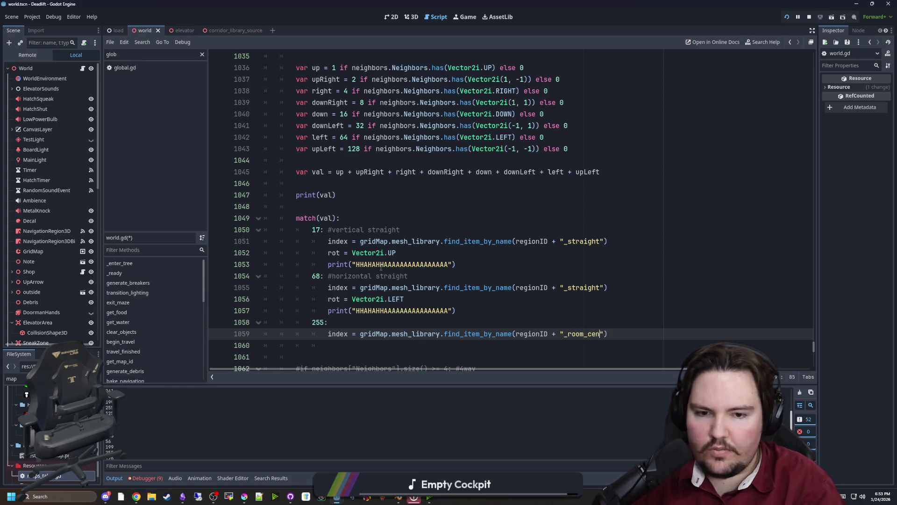
left_click(461, 298)
key("ctrl+s")
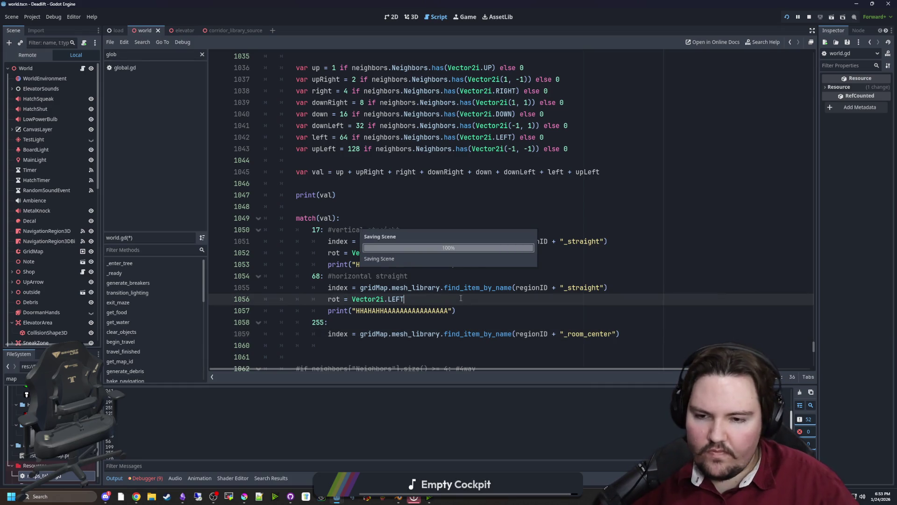
key("F5")
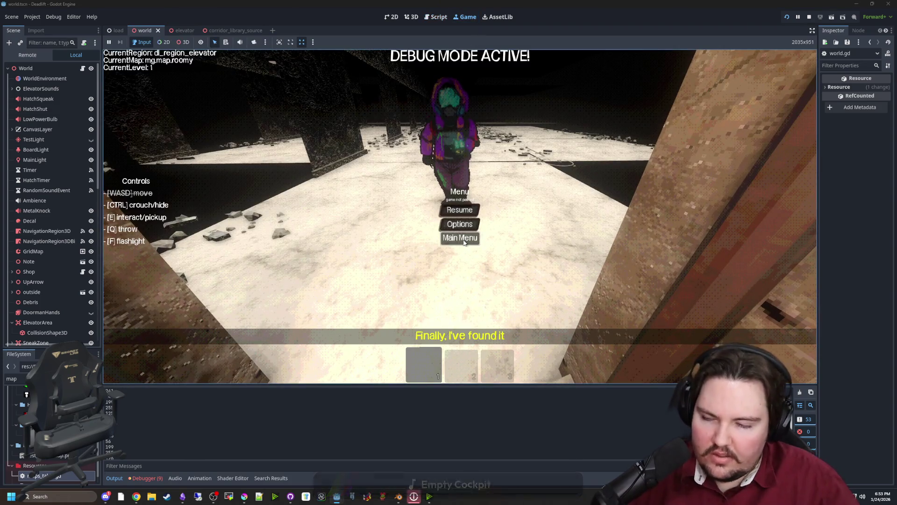
Step: Play from the Main Menu, walk out across the breakroom floor and back toward the elevator
left_click(465, 241)
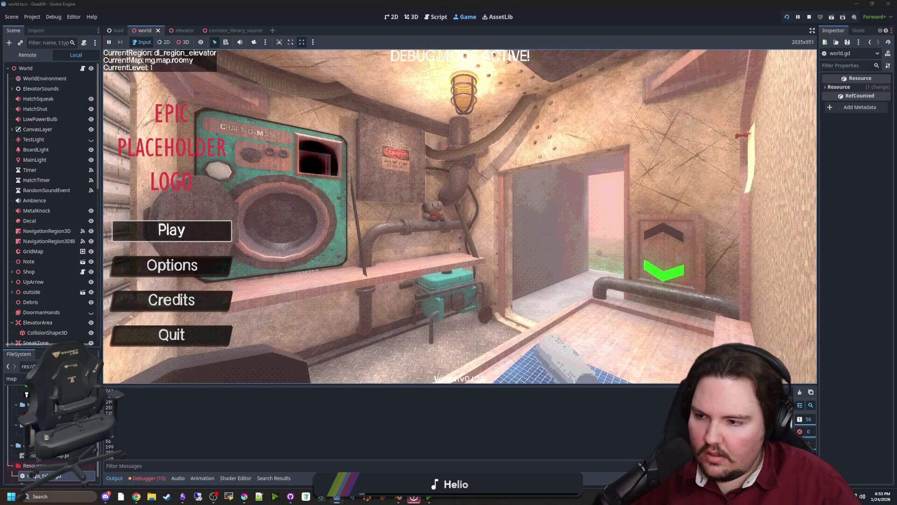
left_click(172, 229)
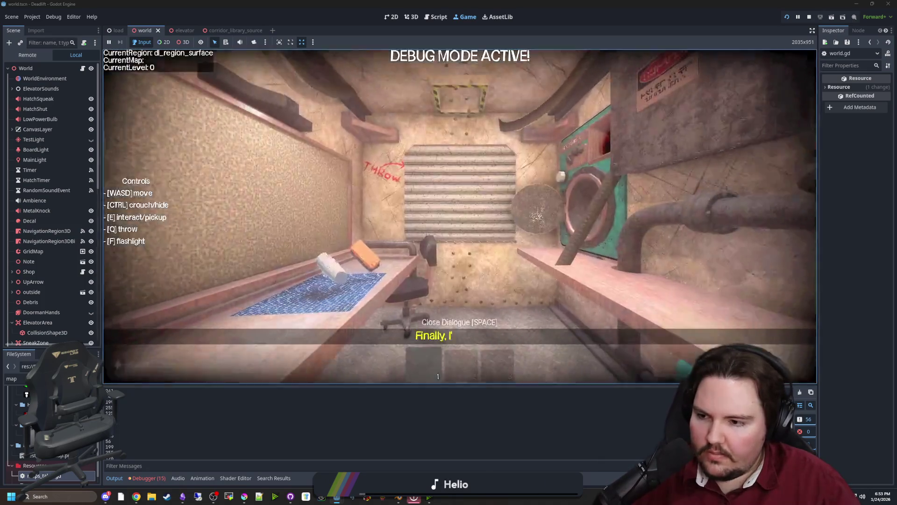
key("w")
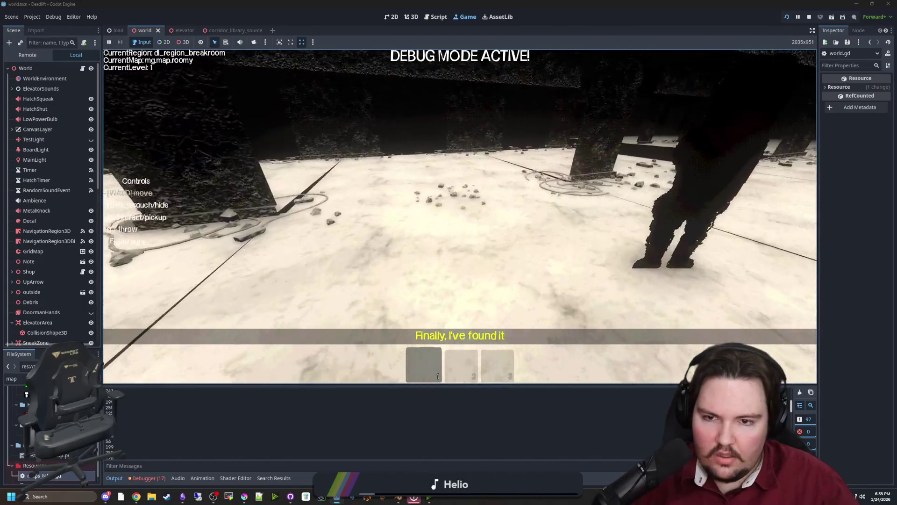
key("w")
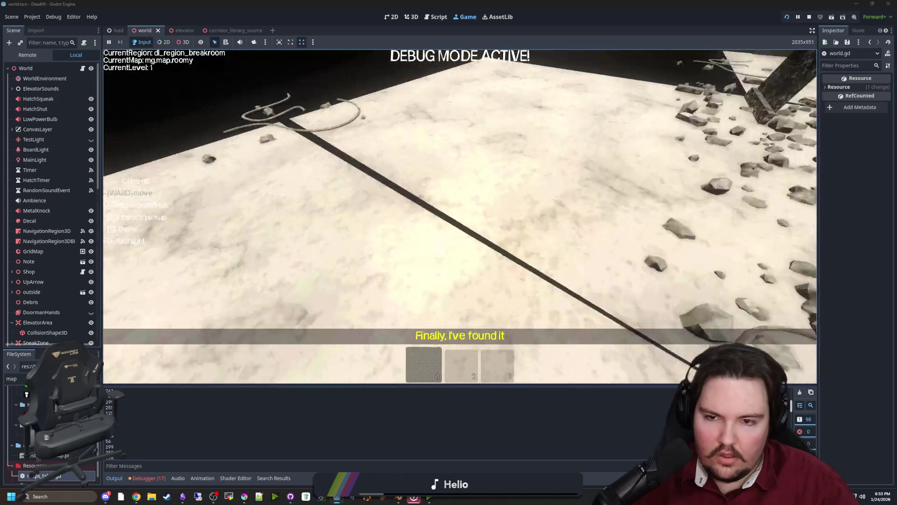
key("w")
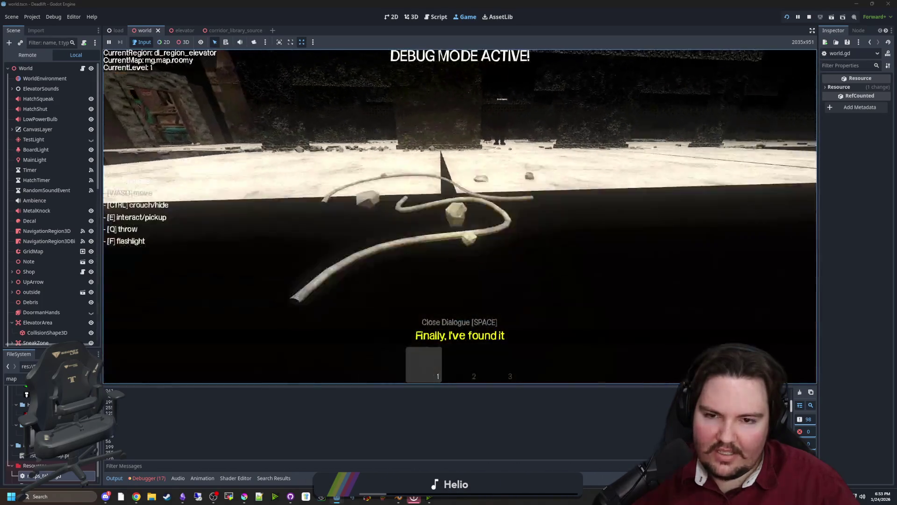
key("Escape")
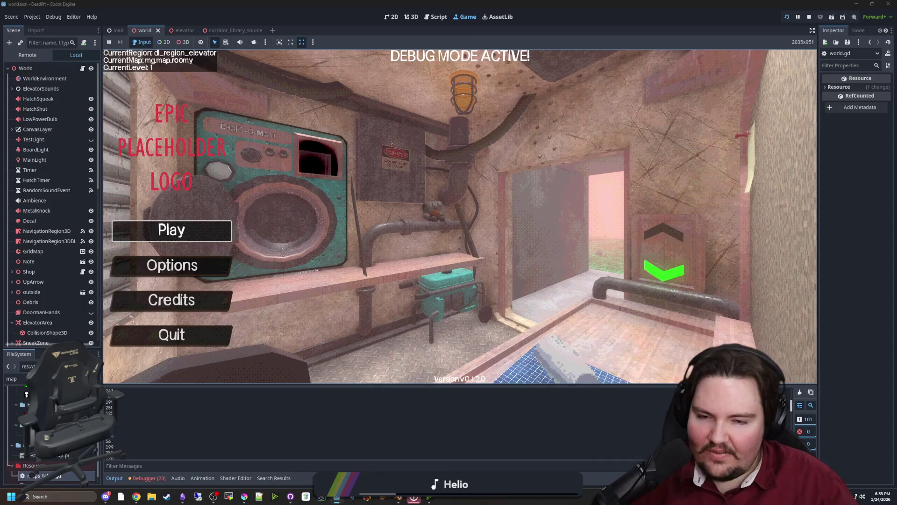
Step: Start a new game and explore past the table, the red-hatted figure and the rubble-strewn room
left_click(145, 226)
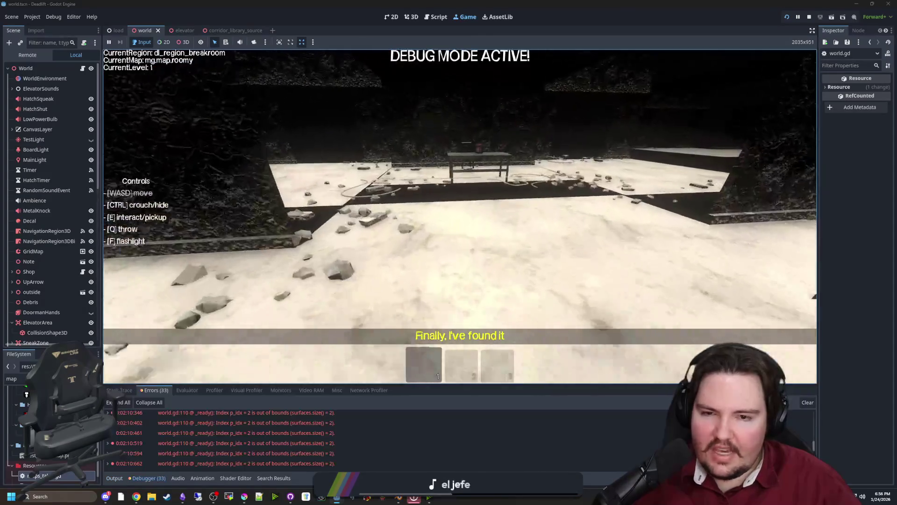
key("w")
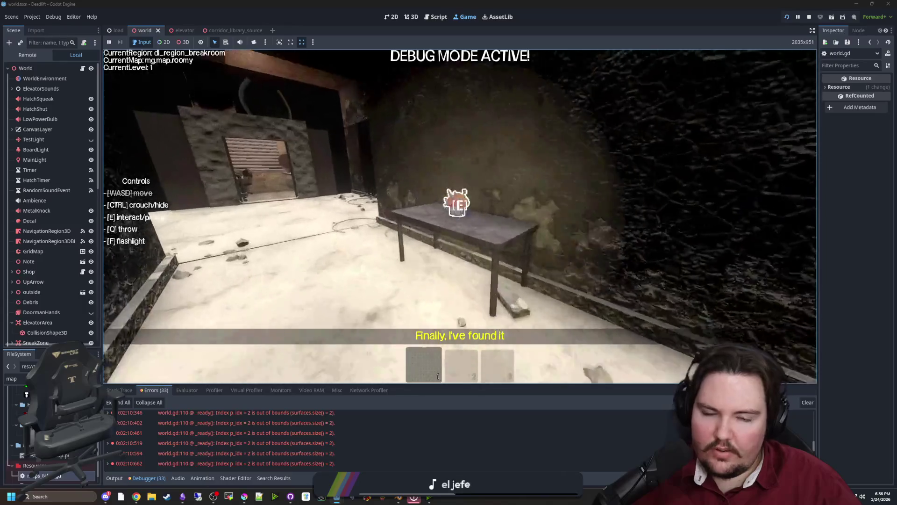
key("w")
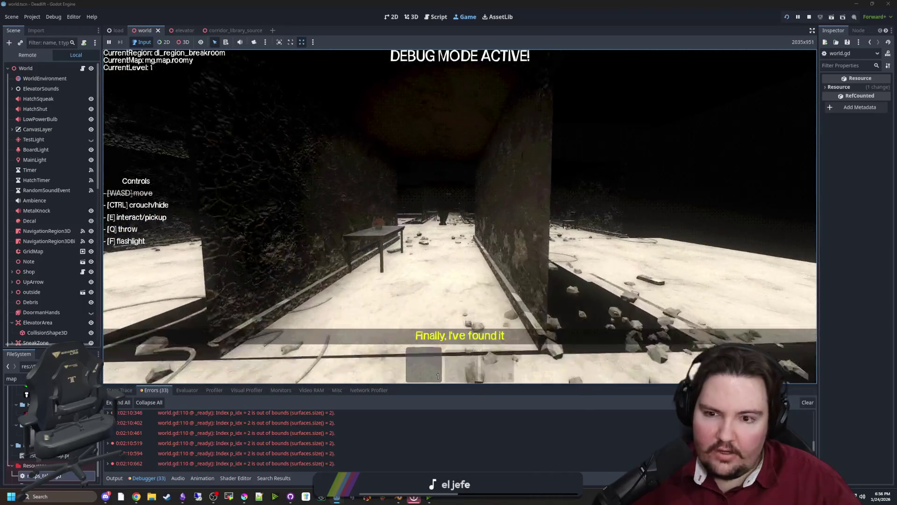
key("w")
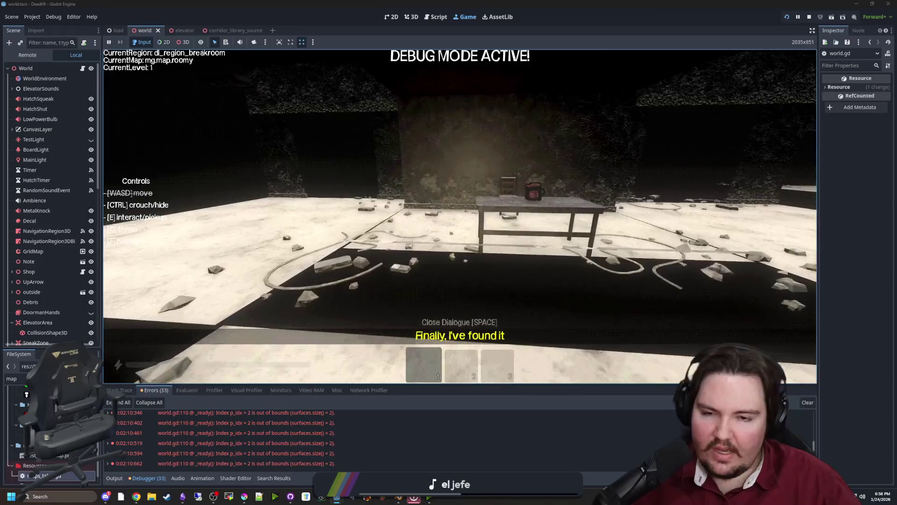
key("w")
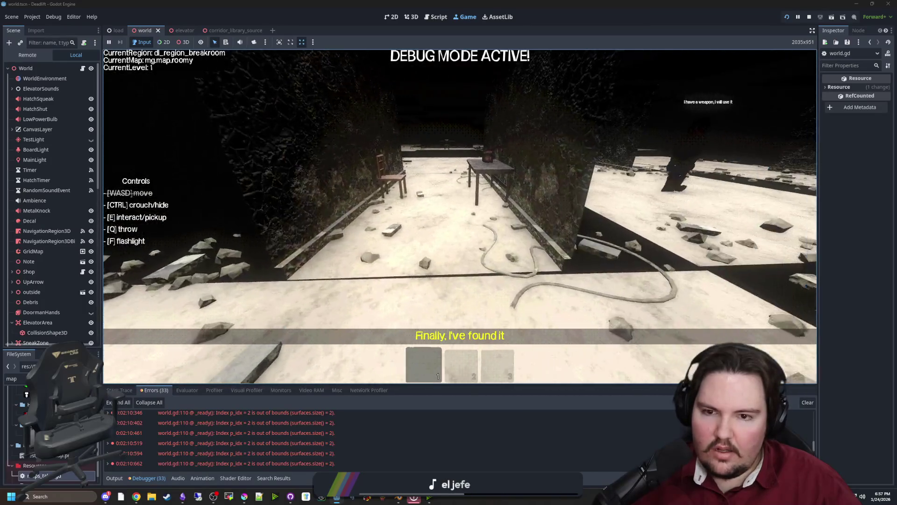
key("w")
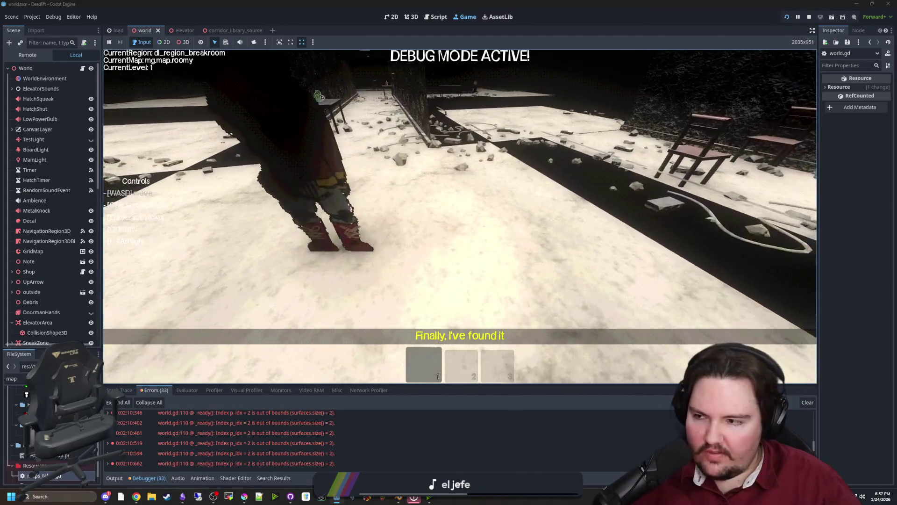
key("w")
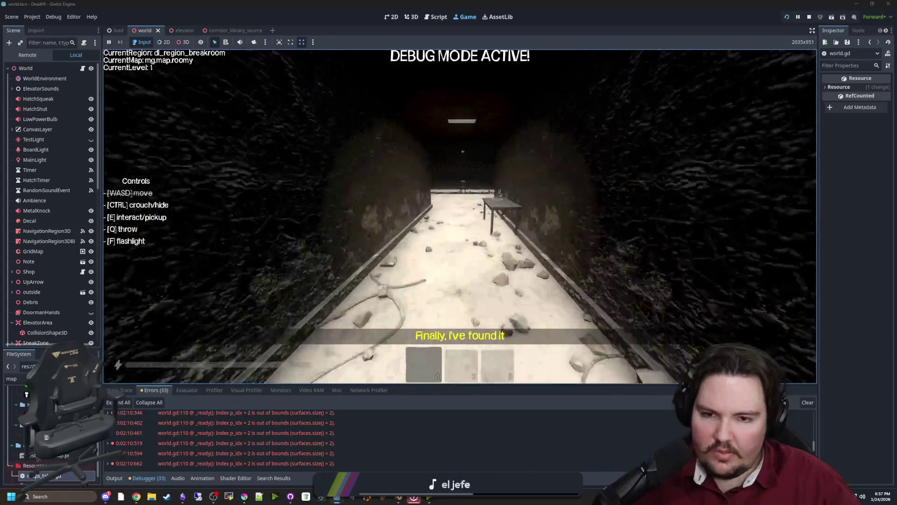
key("w")
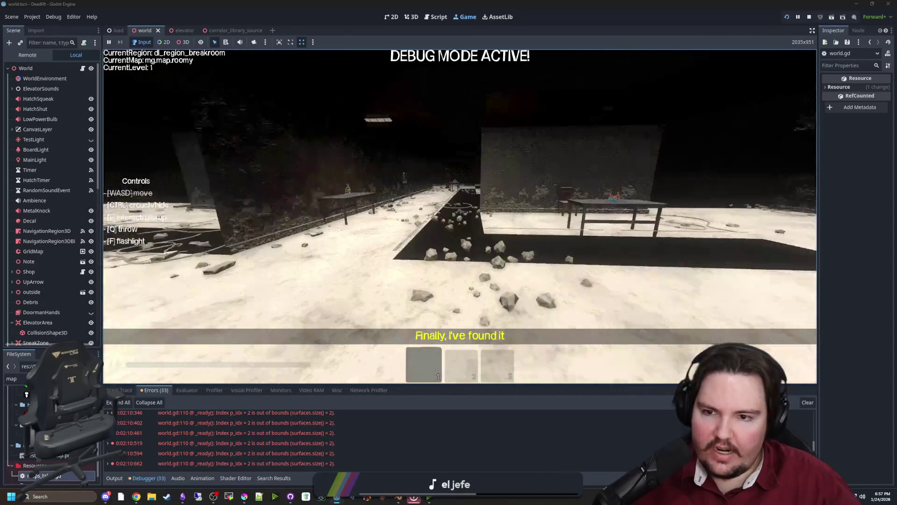
key("w")
key("w")
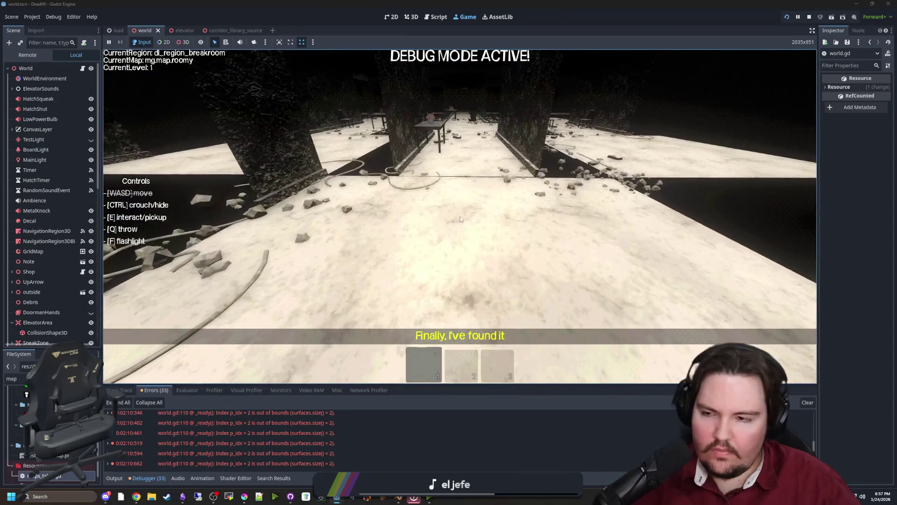
key("Escape")
Step: Switch back to world.gd, save the boolean if/elif neighbor check, and scroll to the commented old code
left_click(85, 68)
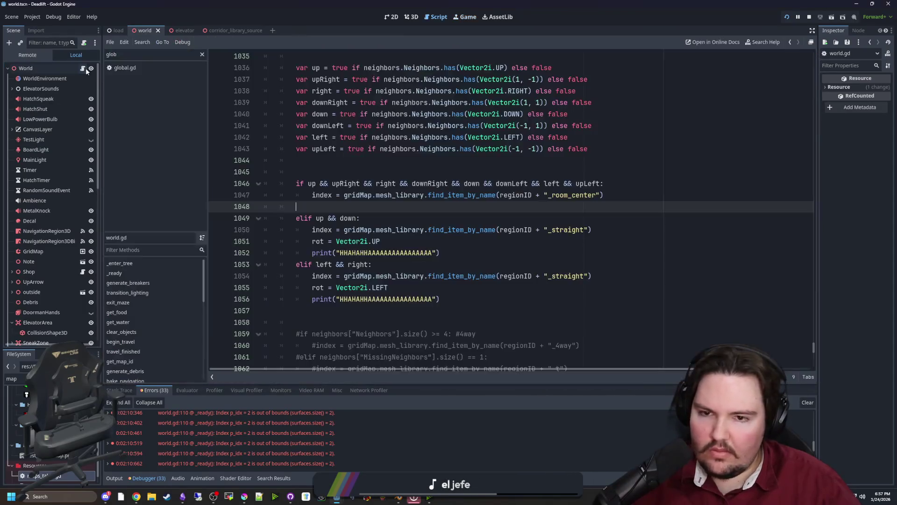
left_click(380, 162)
key("ctrl+s")
left_click(345, 207)
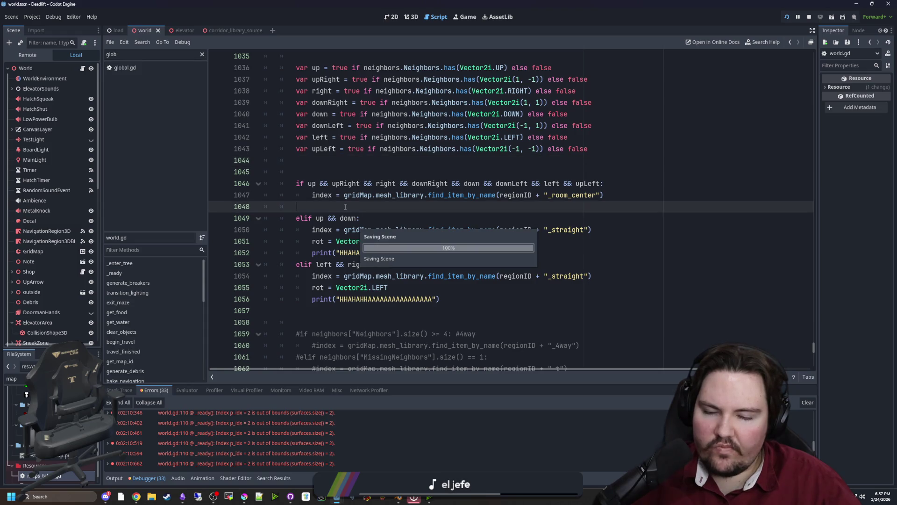
left_click(372, 174)
key("ctrl+s")
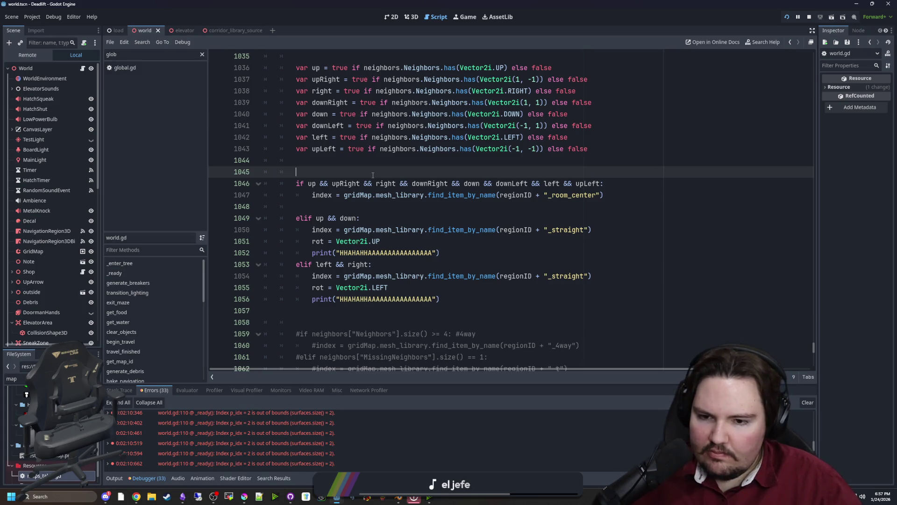
scroll(455, 255, "down", 8)
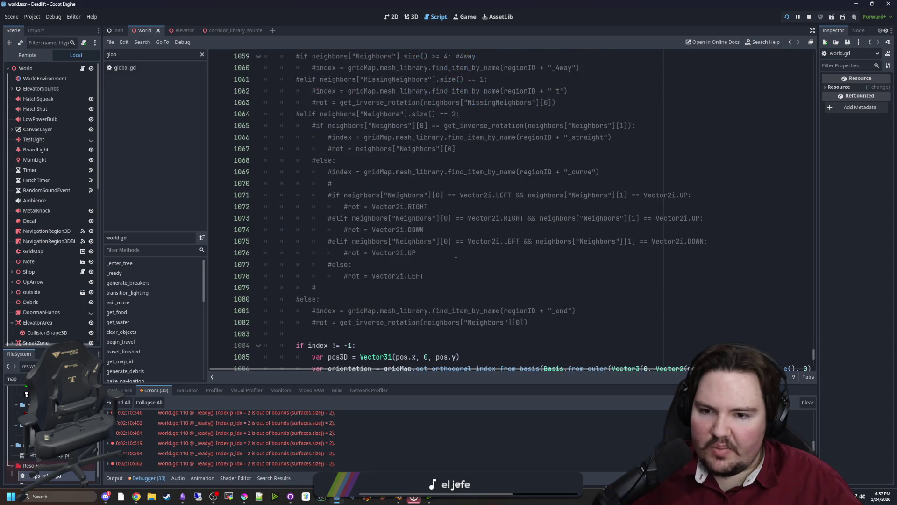
left_click(407, 299)
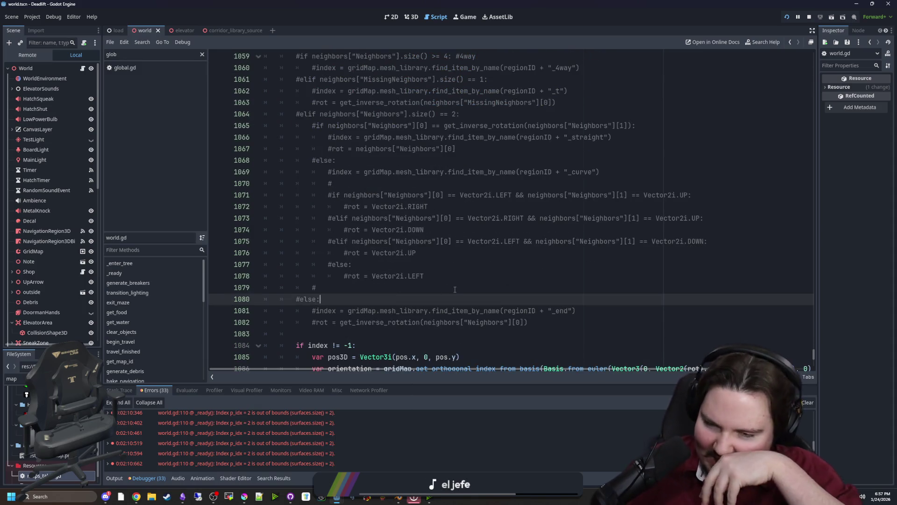